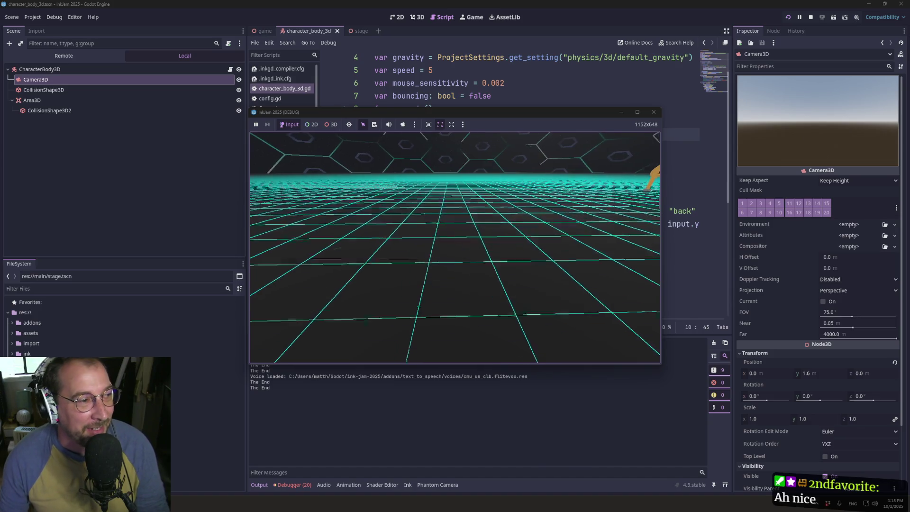
- Walk the player up the yellow ramp and across the floating platforms, then stop the game with F8
key(w)
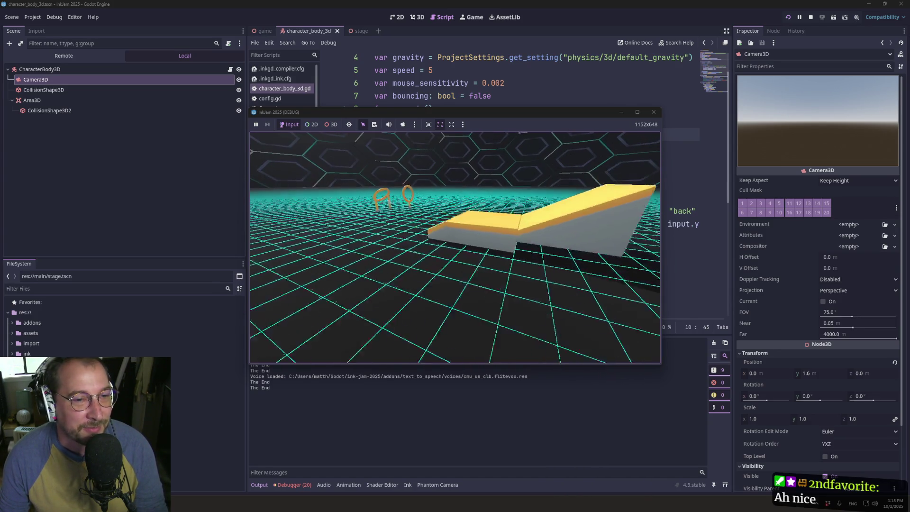
key(w)
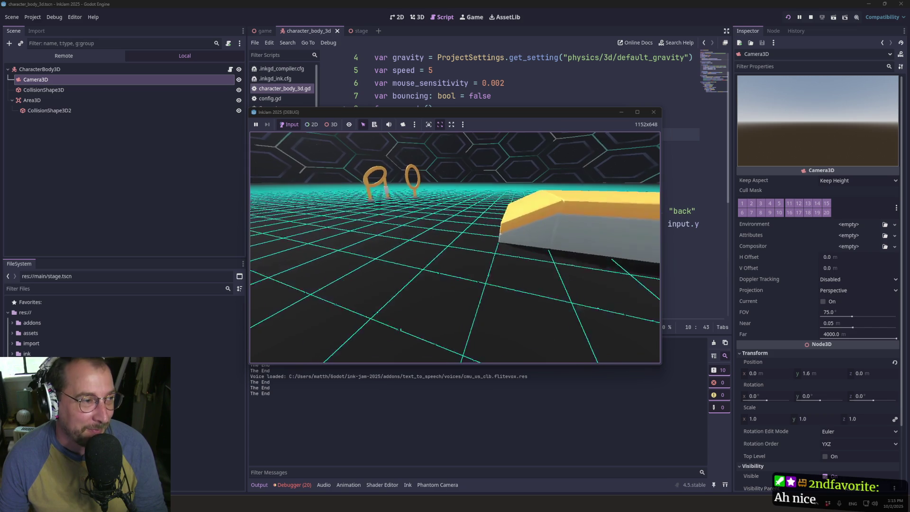
key(w)
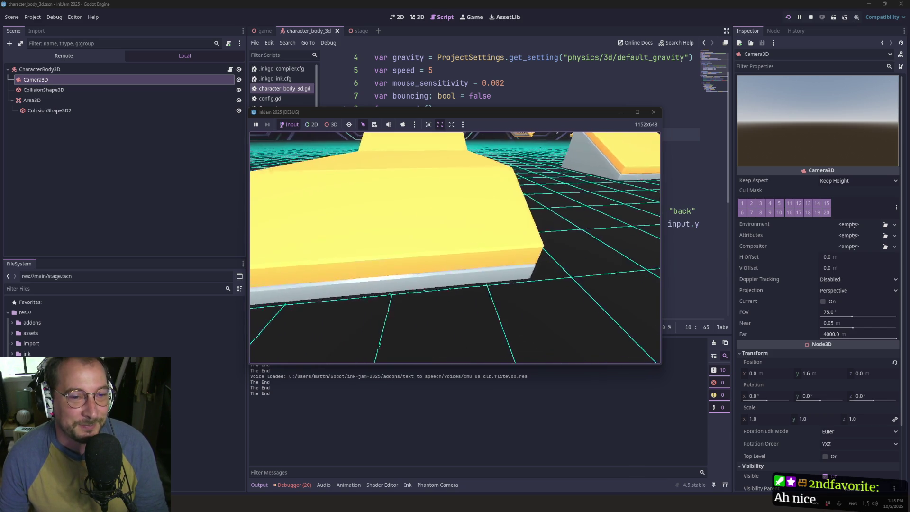
key(w)
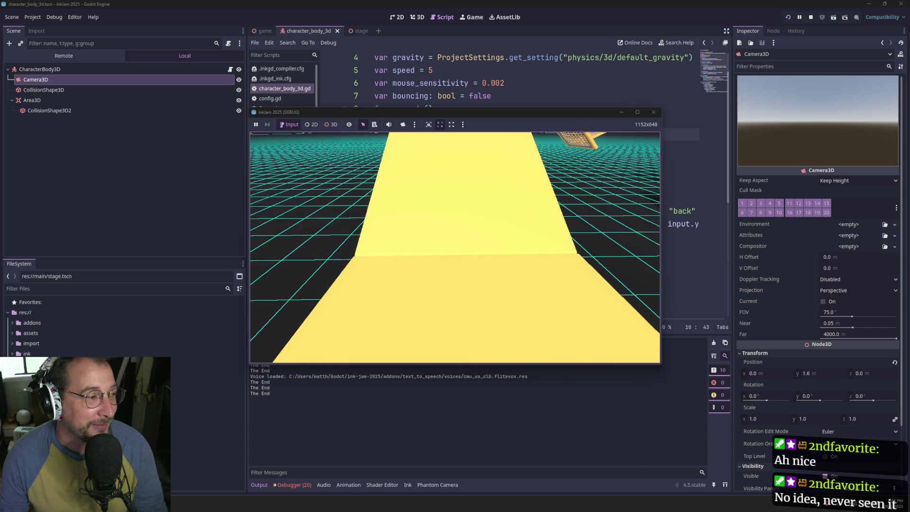
key(w)
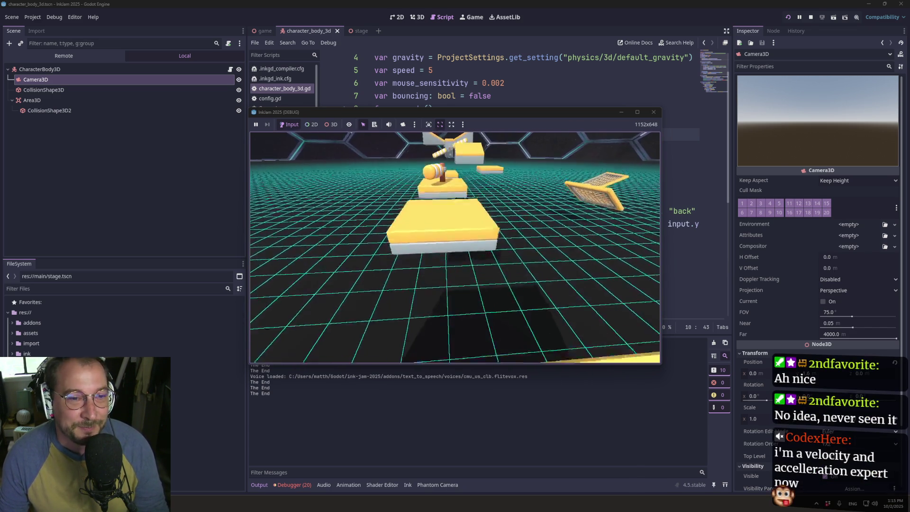
key(w)
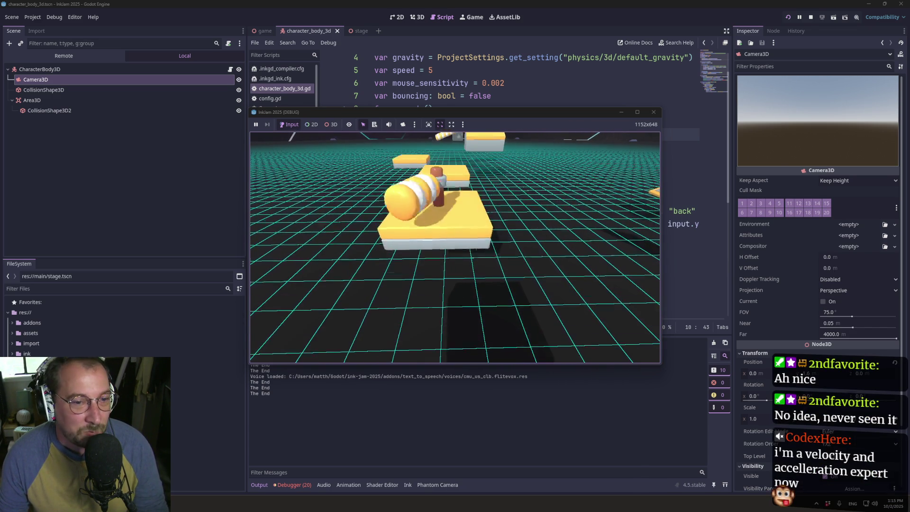
key(w)
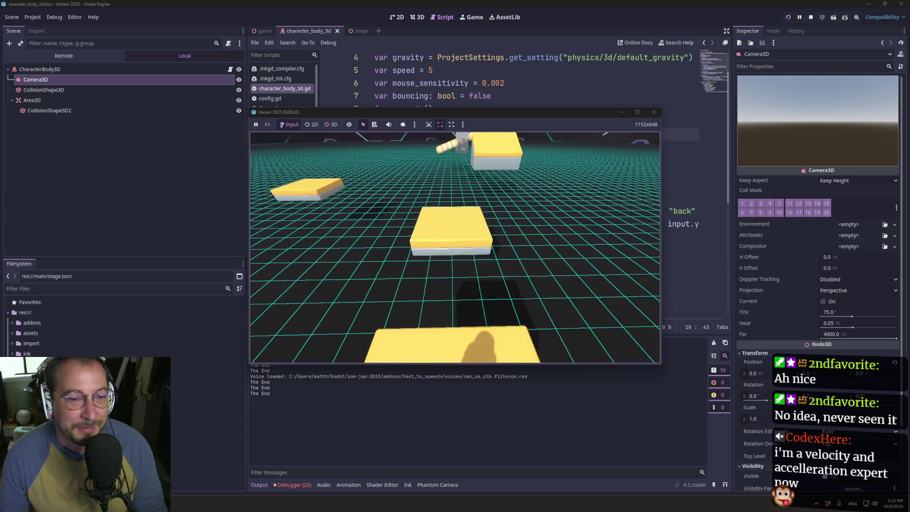
key(w)
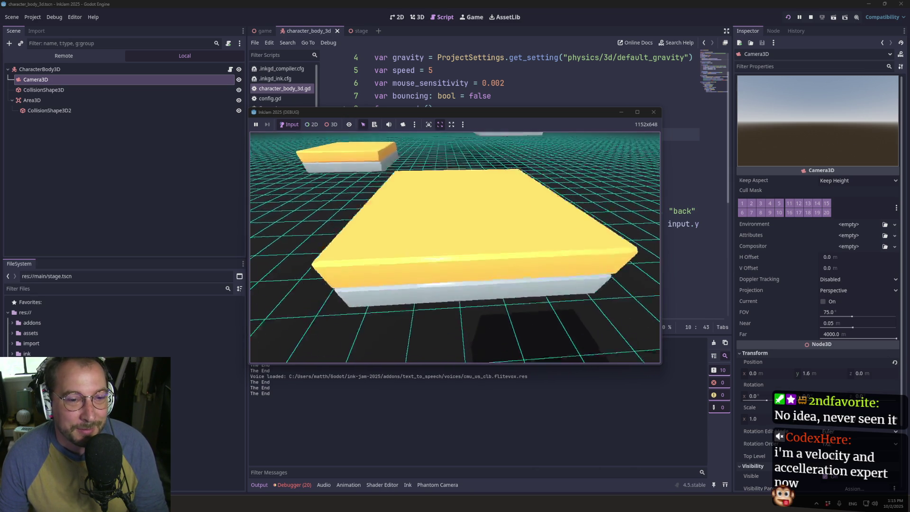
key(w)
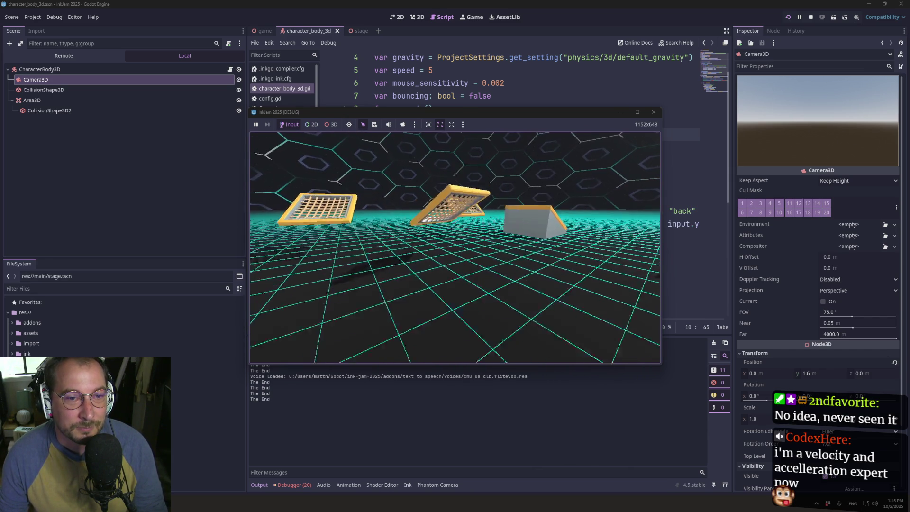
key(F8)
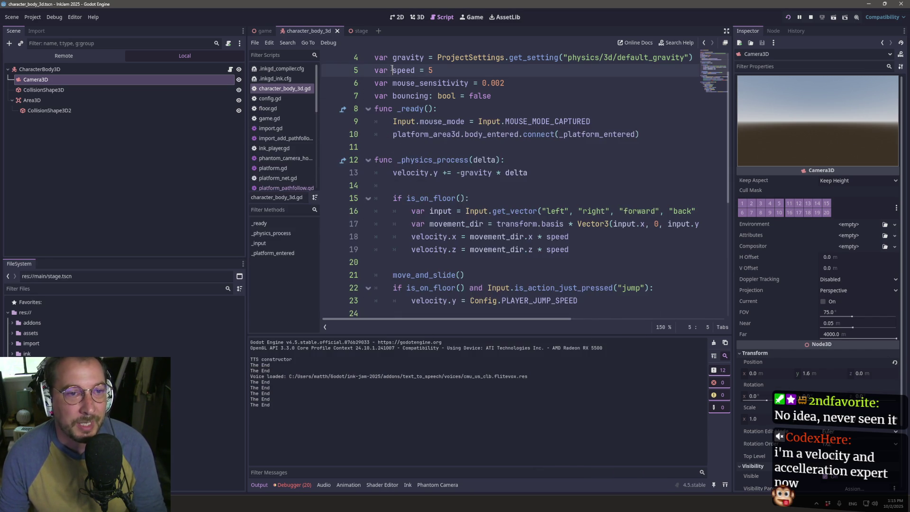
- Rename the bouncing variable on line 7 to bounce_velocity
scroll(433, 157, down, 3)
scroll(433, 157, up, 6)
click(488, 134)
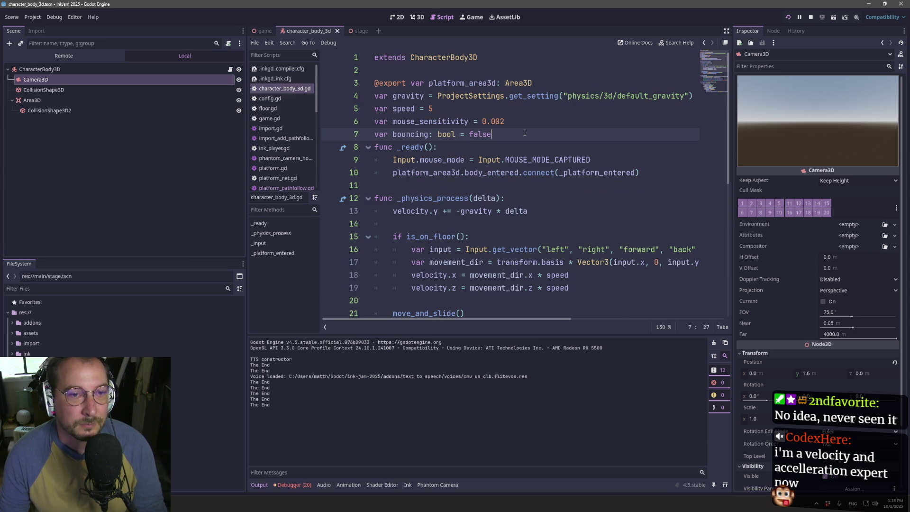
key(Return)
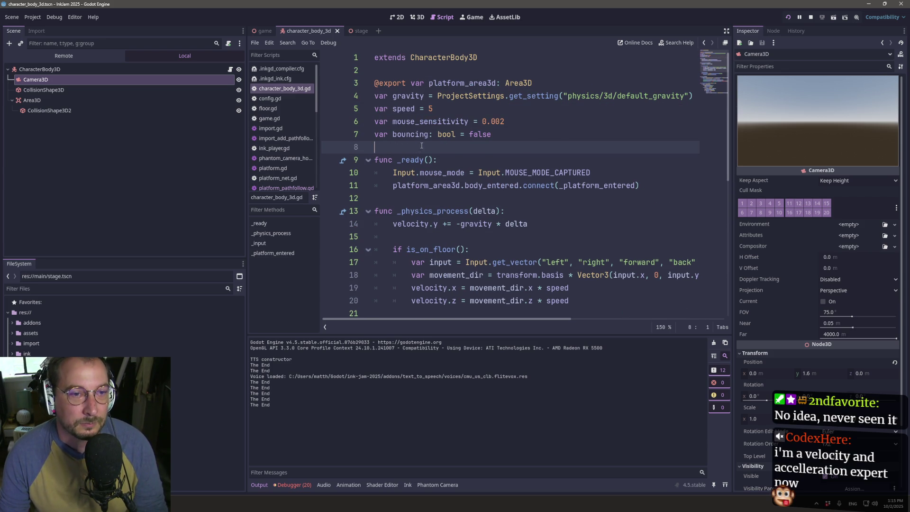
double_click(407, 134)
text(bounc)
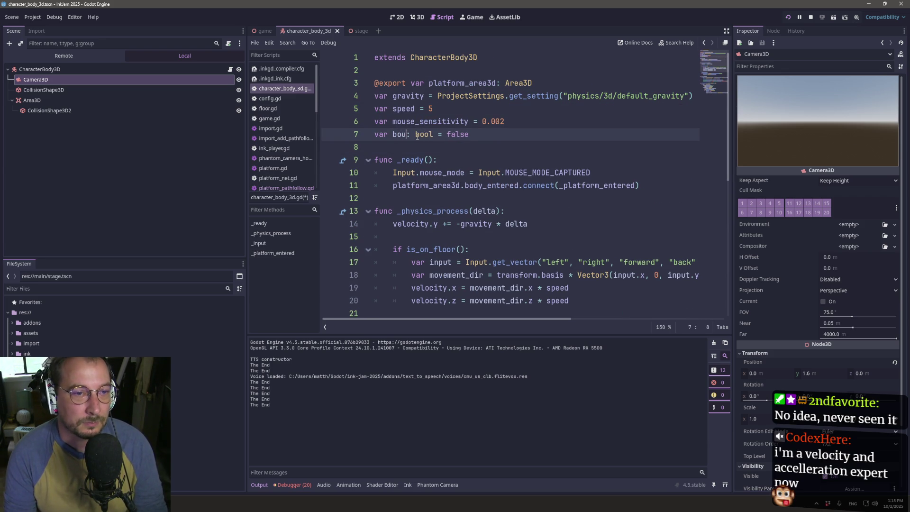
text(e)
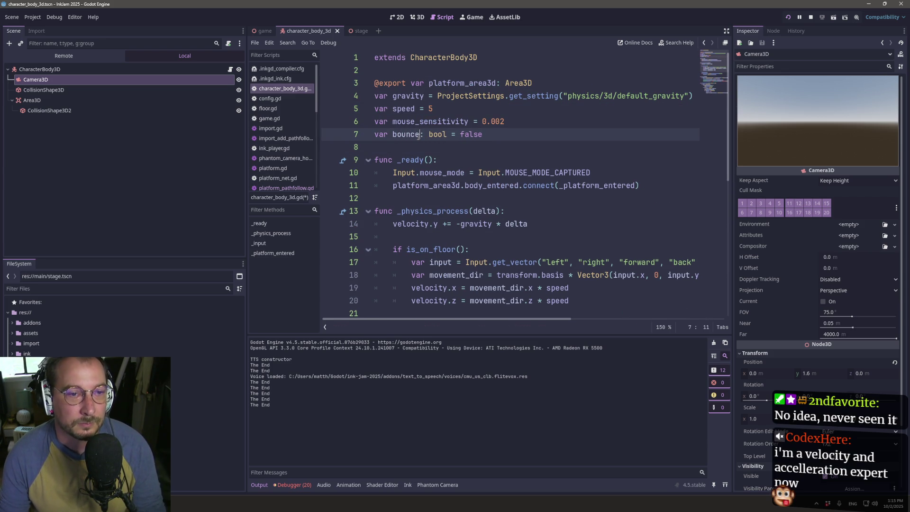
text(_velociy)
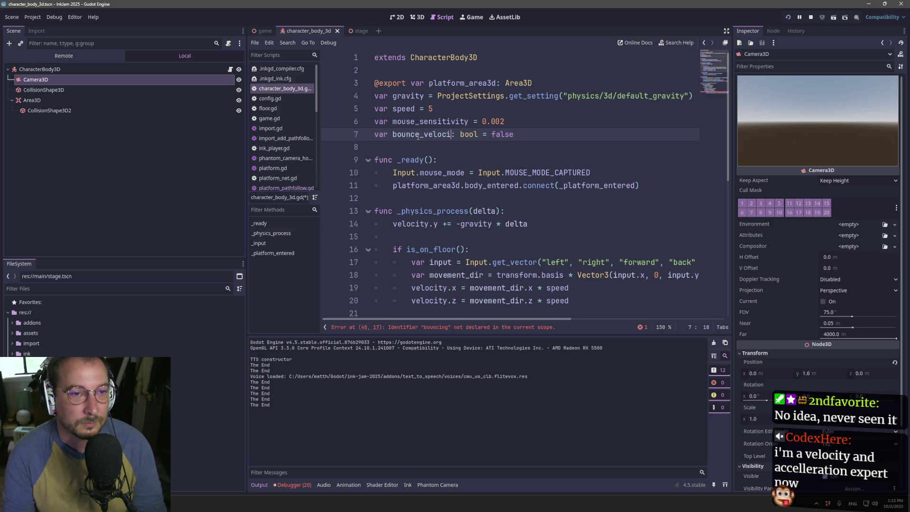
key(BackSpace)
text(ty)
- Change its type to Vector3 with default Vector3.ZERO and save the script
double_click(479, 134)
text(Vector3)
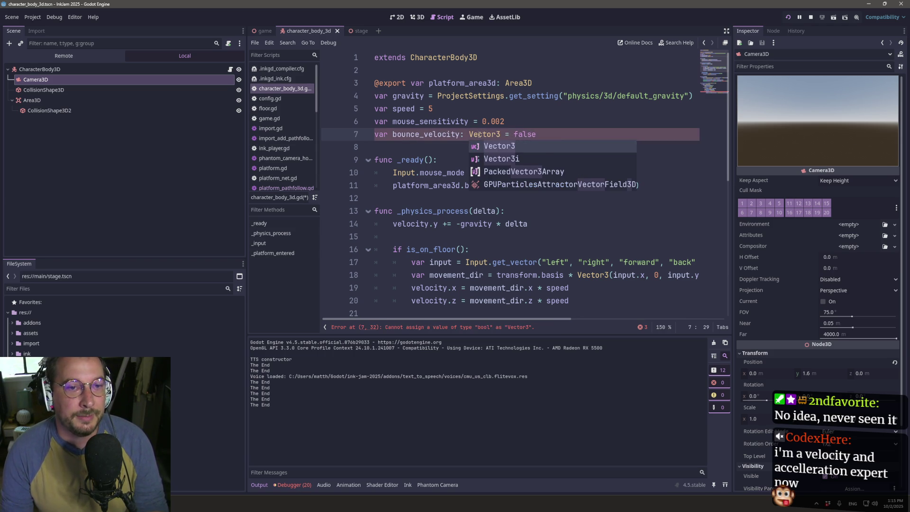
key(Escape)
key(Right)
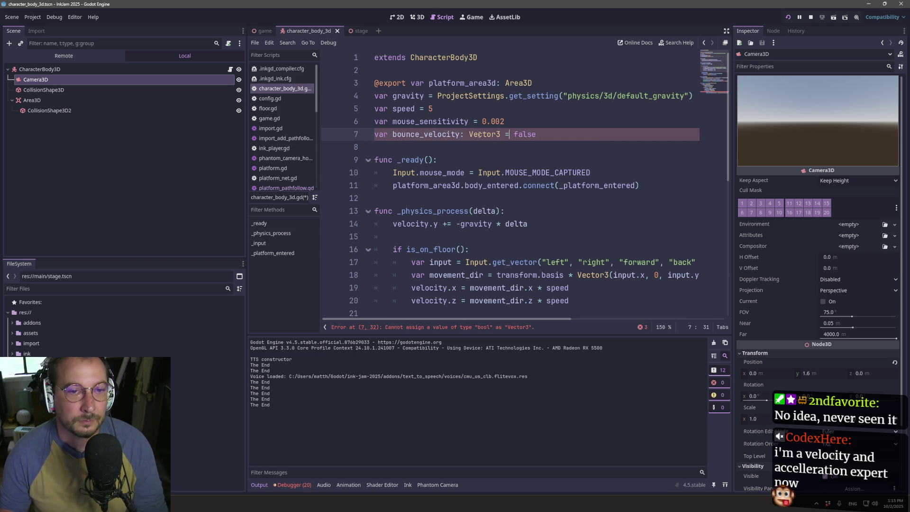
key(BackSpace)
key(BackSpace)
key(BackSpace)
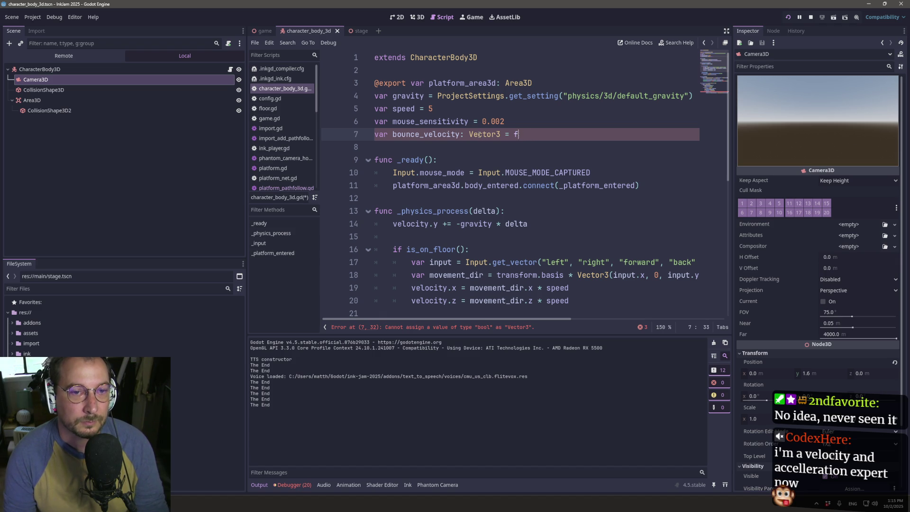
text(ctor3.ZERO)
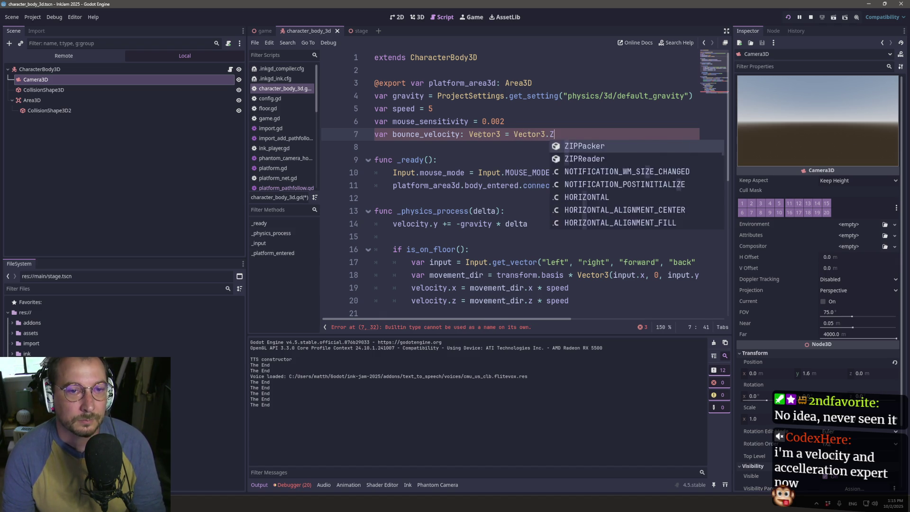
key(Escape)
key(ctrl+s)
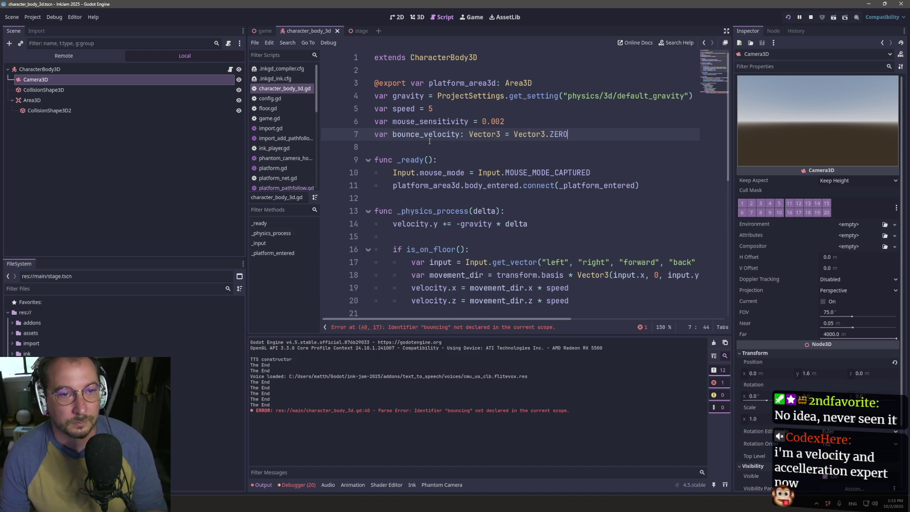
- Look up bounce_velocity in the documentation search, then close it
double_click(427, 136)
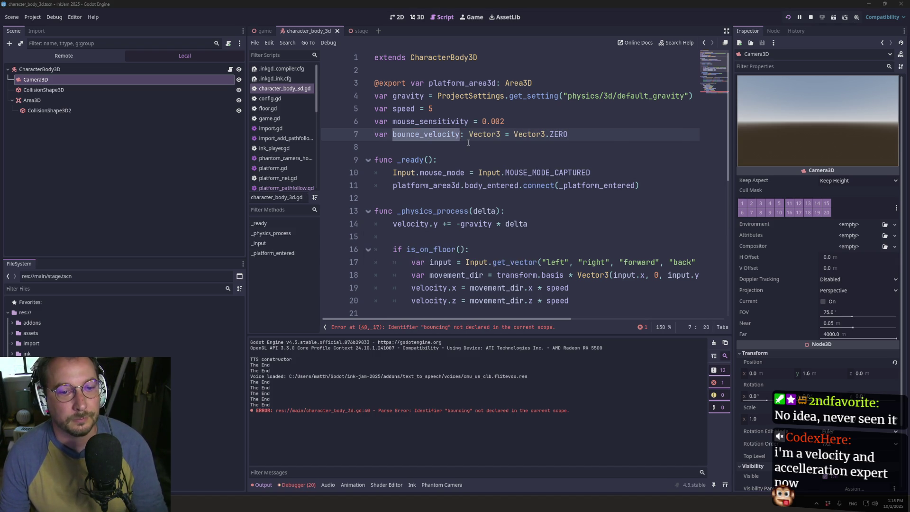
key(F1)
key(Escape)
scroll(363, 177, down, 6)
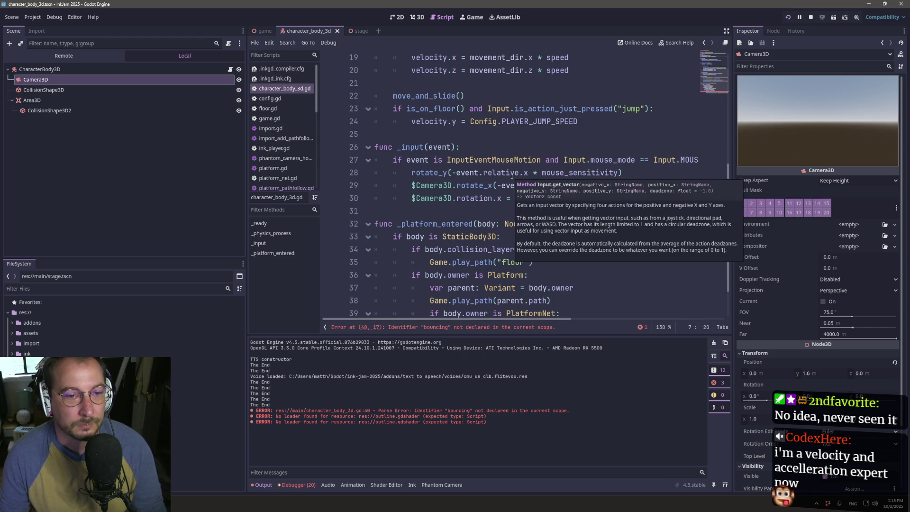
- Delete the bouncing = true line, turn 'velocity +=' on line 40 into 'bounce_velocity =', and save
scroll(460, 154, down, 2)
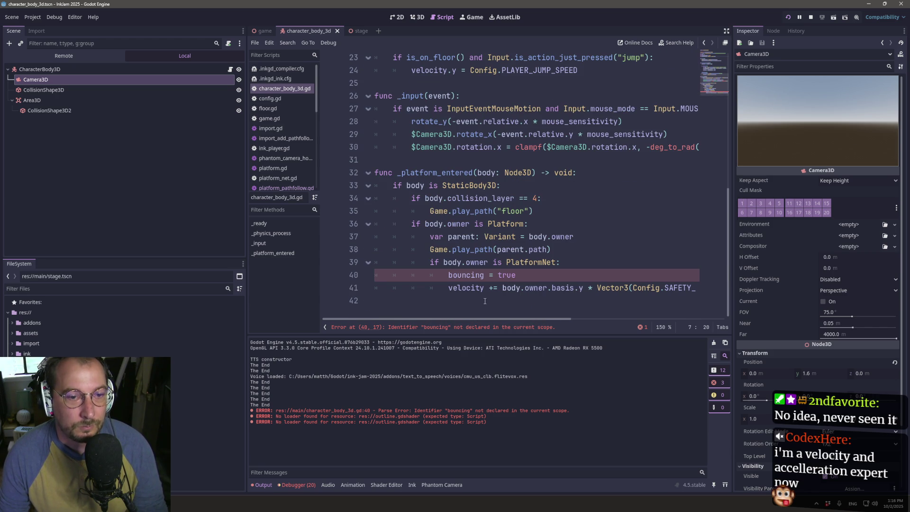
triple_click(461, 276)
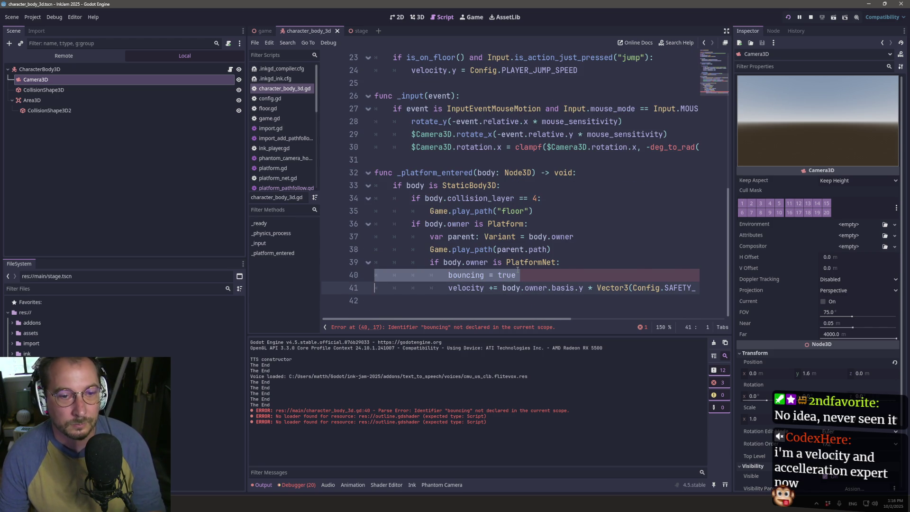
key(BackSpace)
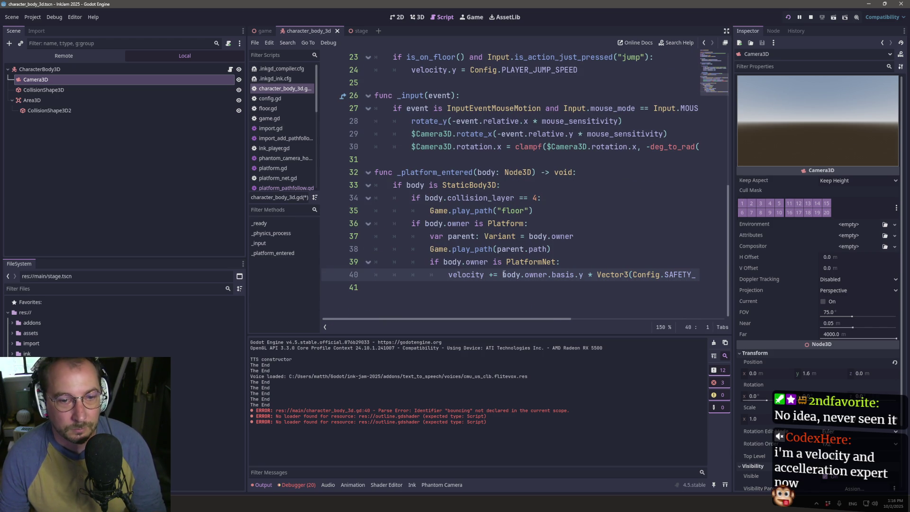
double_click(481, 275)
text(bou)
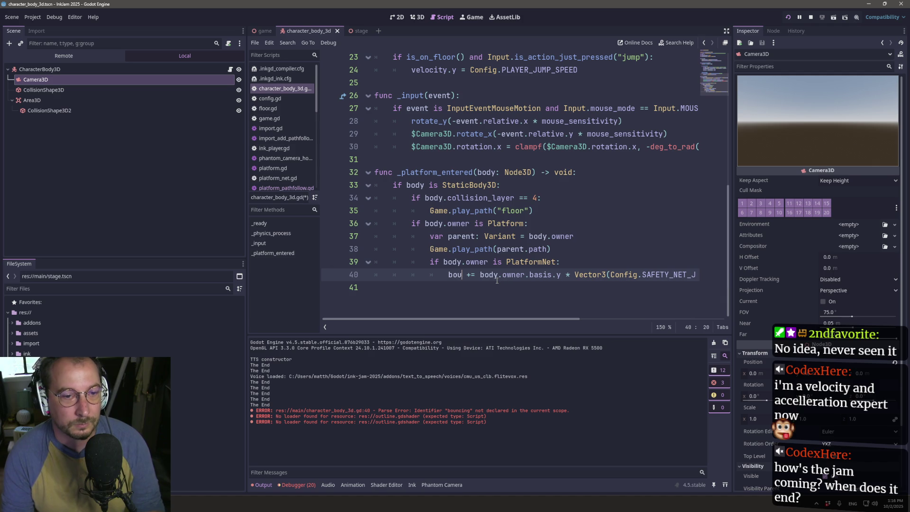
text(nce)
key(Return)
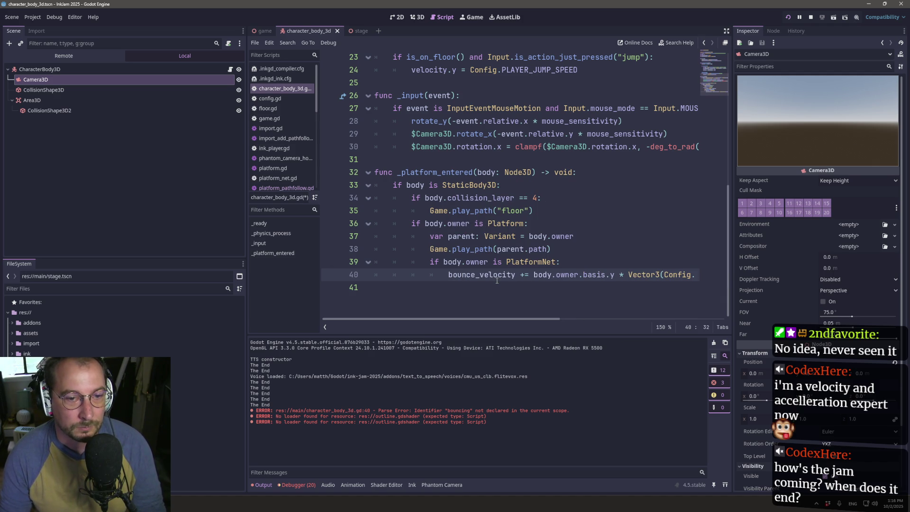
key(Right)
key(Delete)
key(ctrl+s)
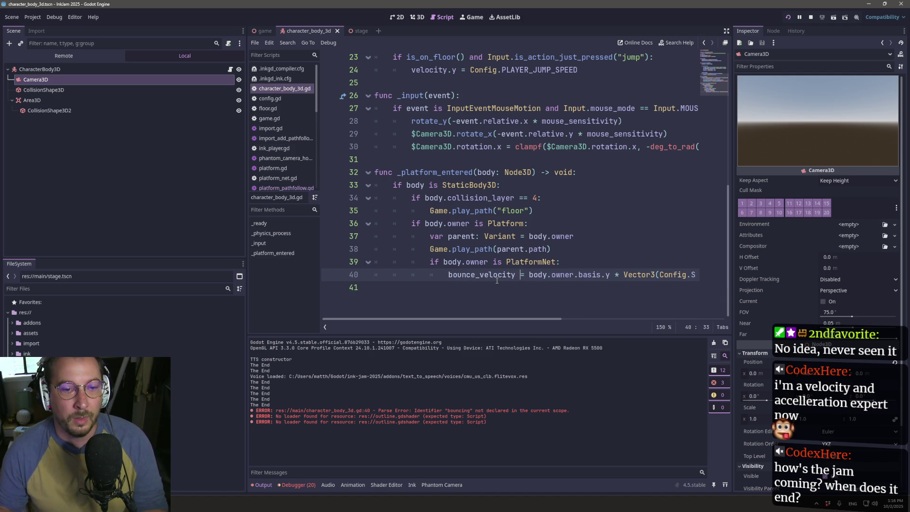
- Scroll right to check the end of the bounce_velocity line 40
double_click(497, 279)
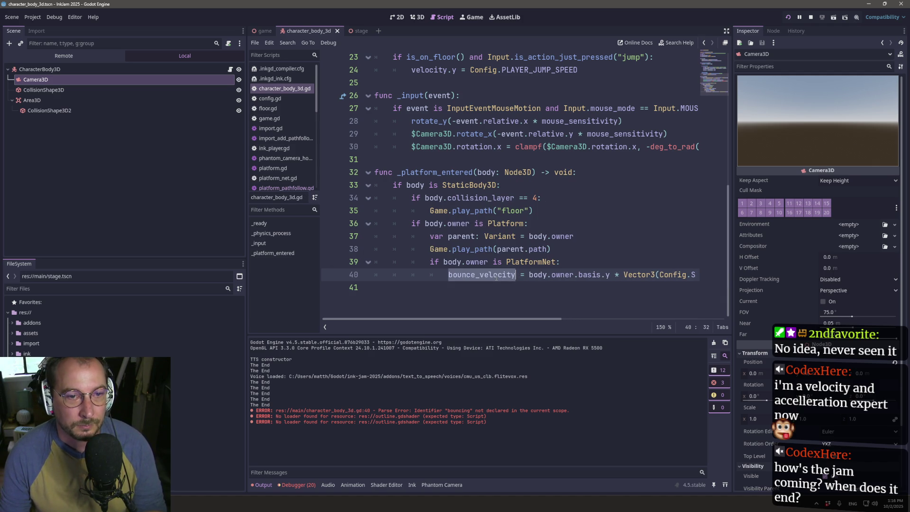
key(Escape)
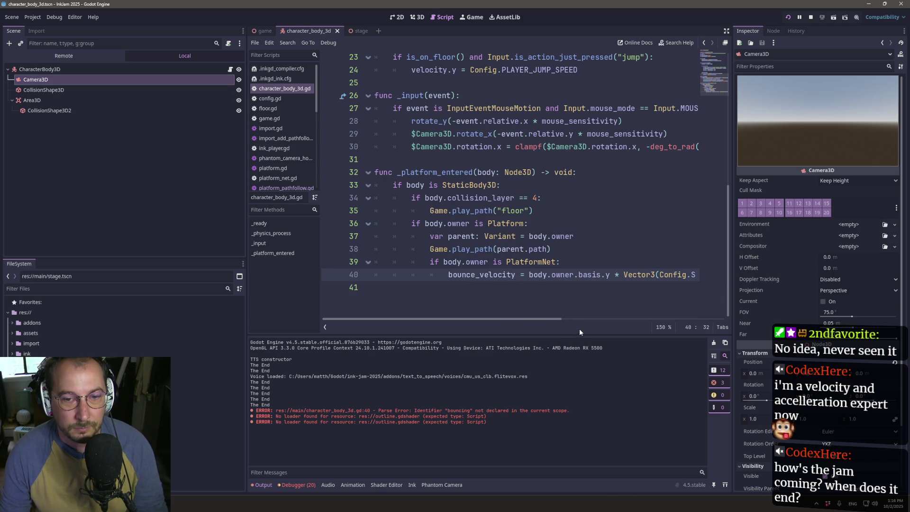
scroll(553, 320, right, 5)
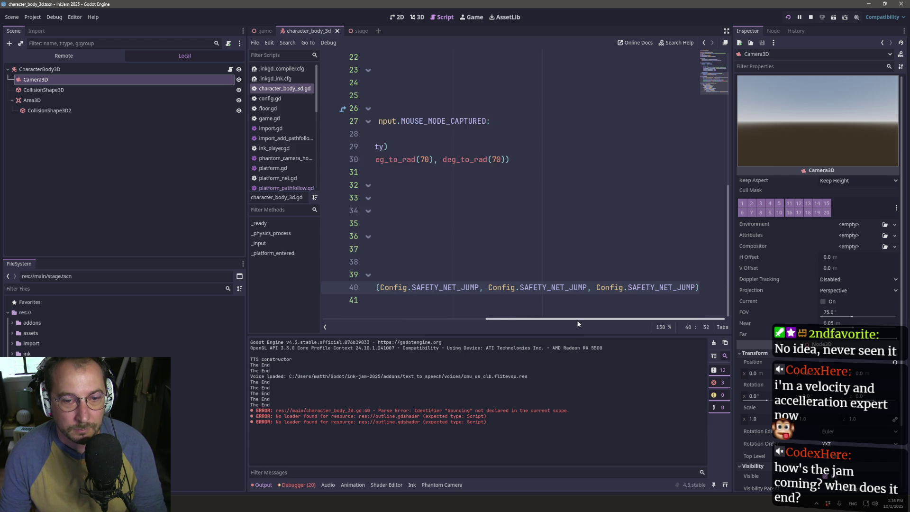
mouse_move(553, 320)
mouse_down()
mouse_move(417, 300)
mouse_move(381, 306)
mouse_up()
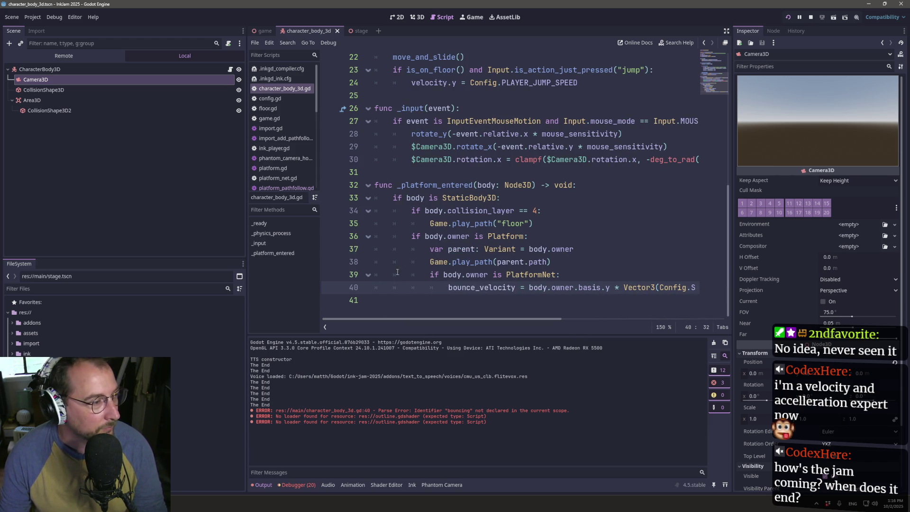
scroll(521, 179, up, 4)
scroll(500, 223, down, 2)
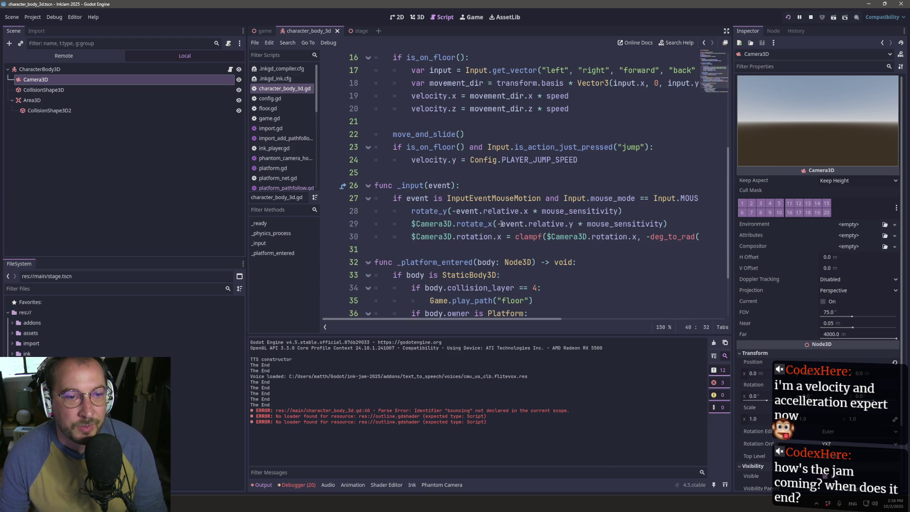
scroll(418, 190, up, 2)
mouse_move(446, 211)
click(476, 211)
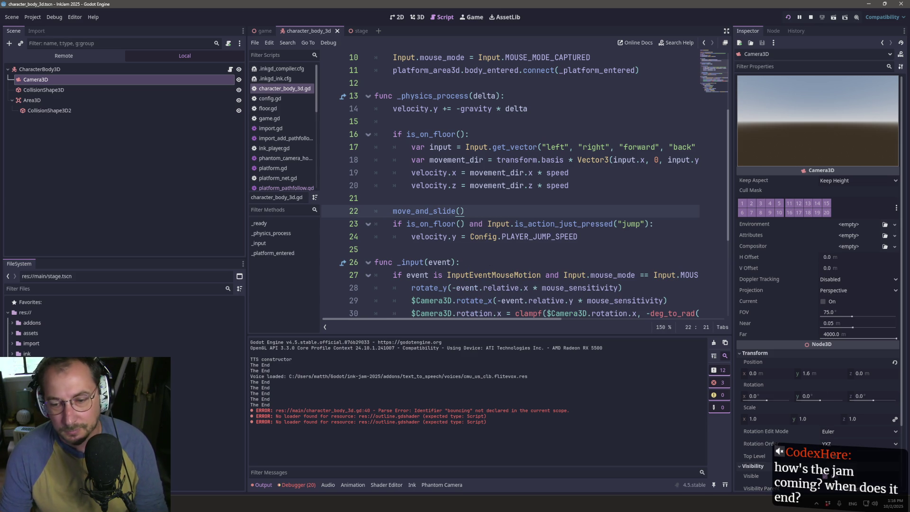
click(832, 503)
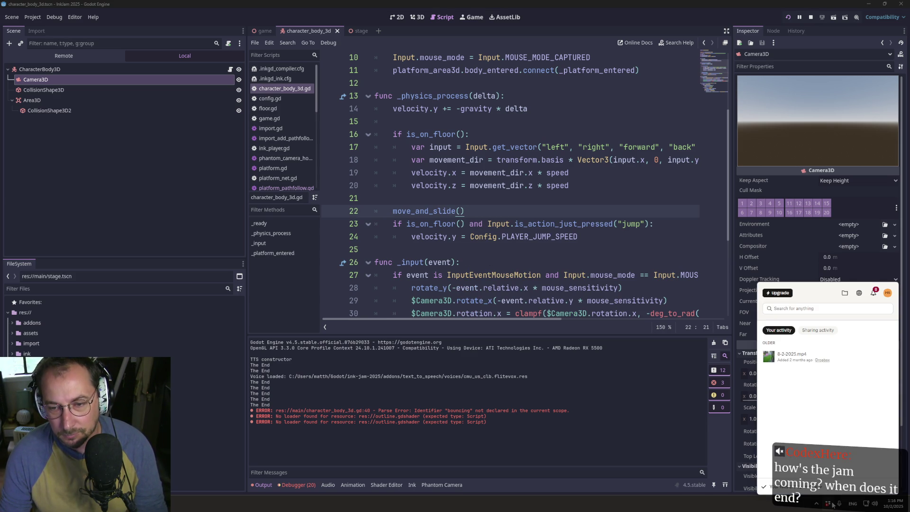
click(888, 294)
click(847, 411)
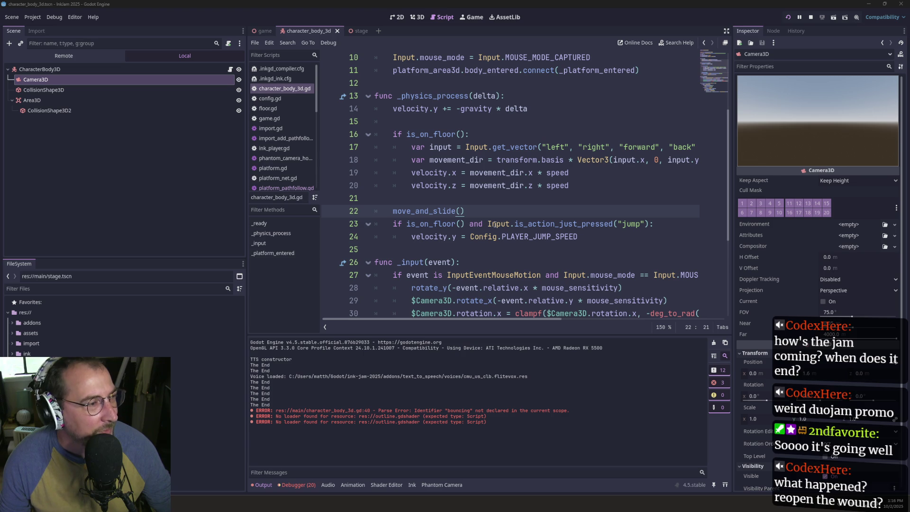
scroll(483, 139, down, 3)
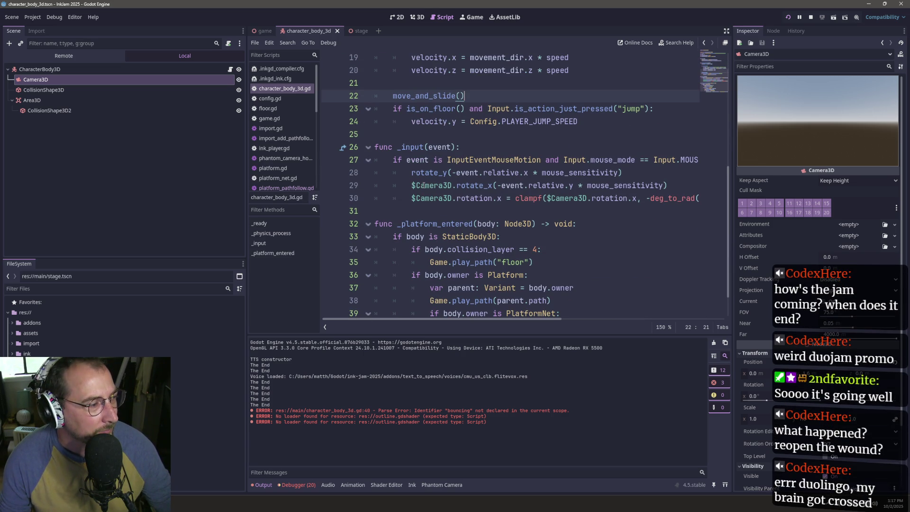
mouse_move(423, 185)
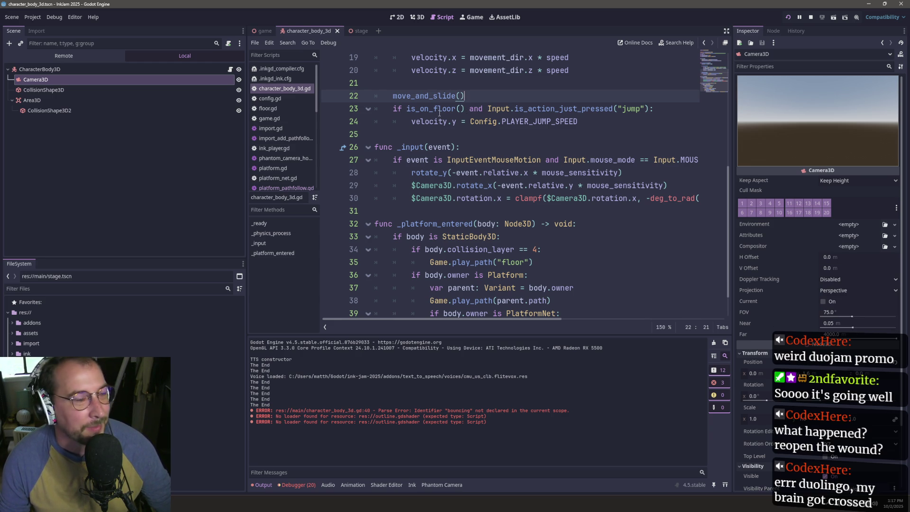
mouse_move(435, 117)
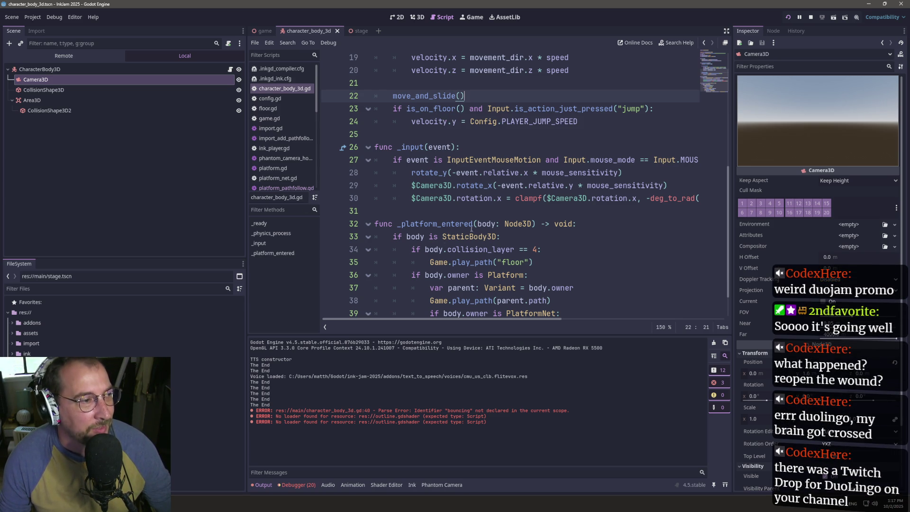
scroll(488, 222, up, 3)
scroll(471, 242, down, 2)
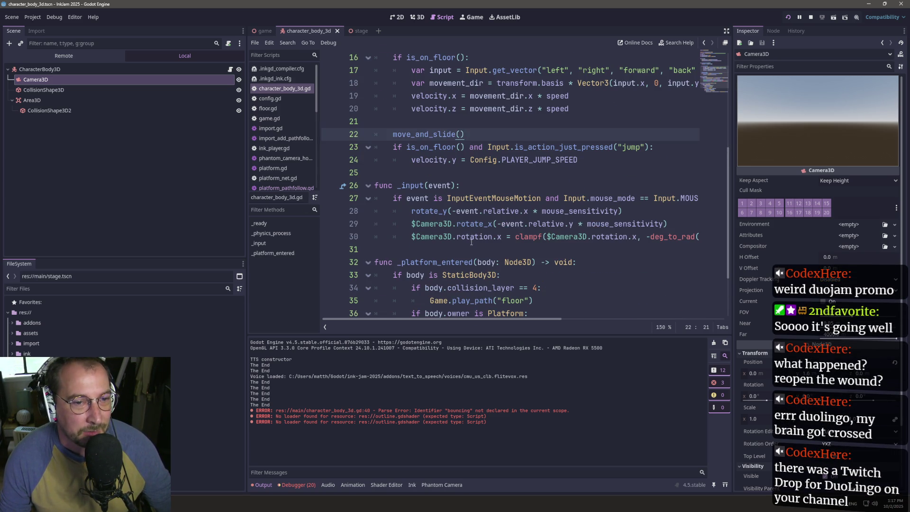
click(453, 161)
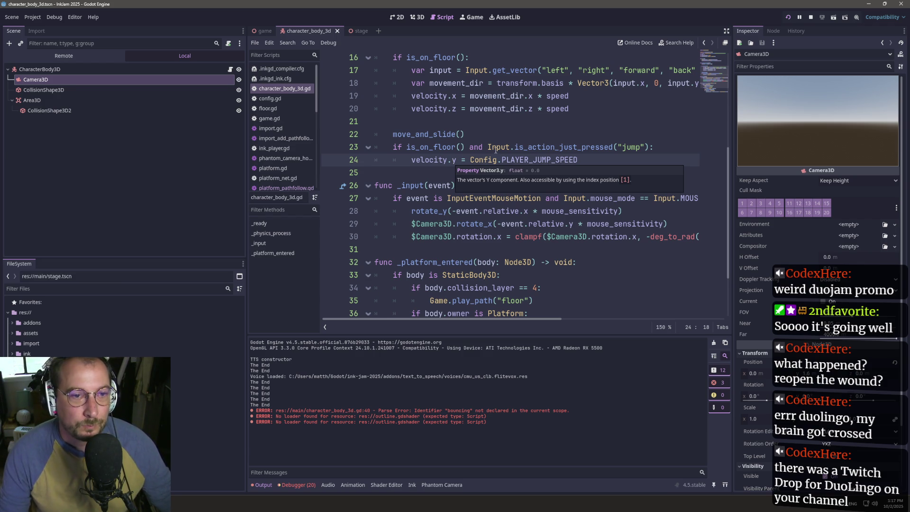
scroll(477, 123, up, 2)
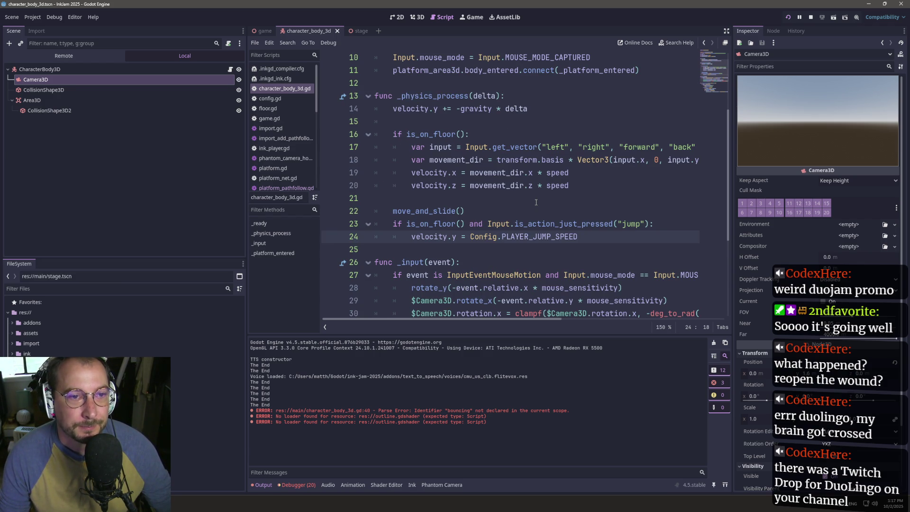
click(601, 245)
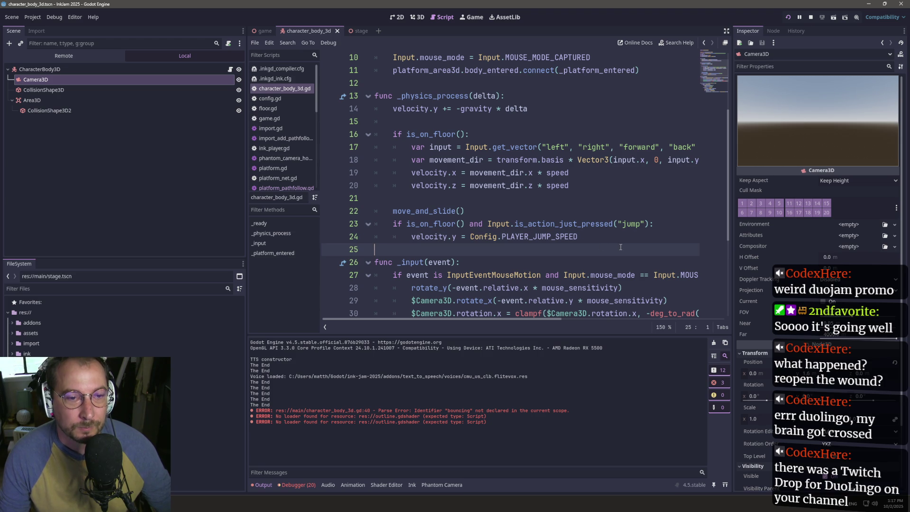
- Insert a new line after the jump code and start a bounce_velocity assignment
key(Up)
key(Return)
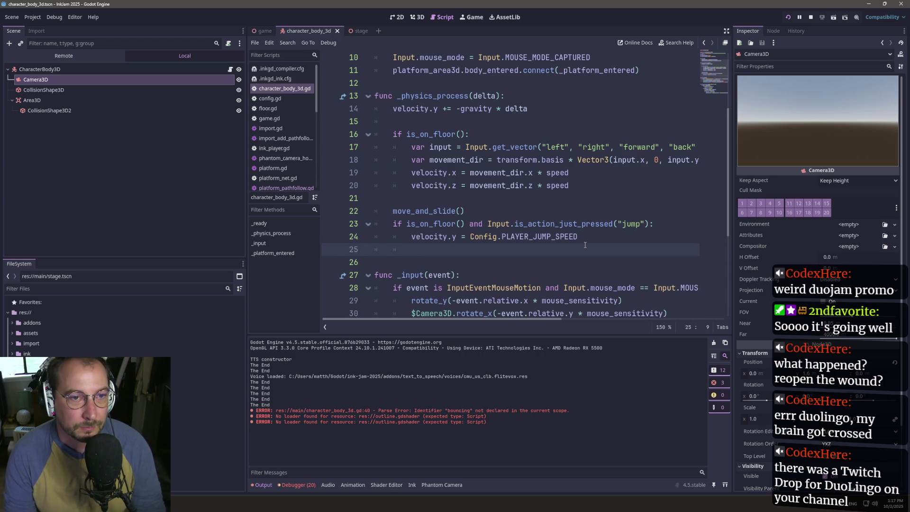
key(BackSpace)
key(BackSpace)
key(BackSpace)
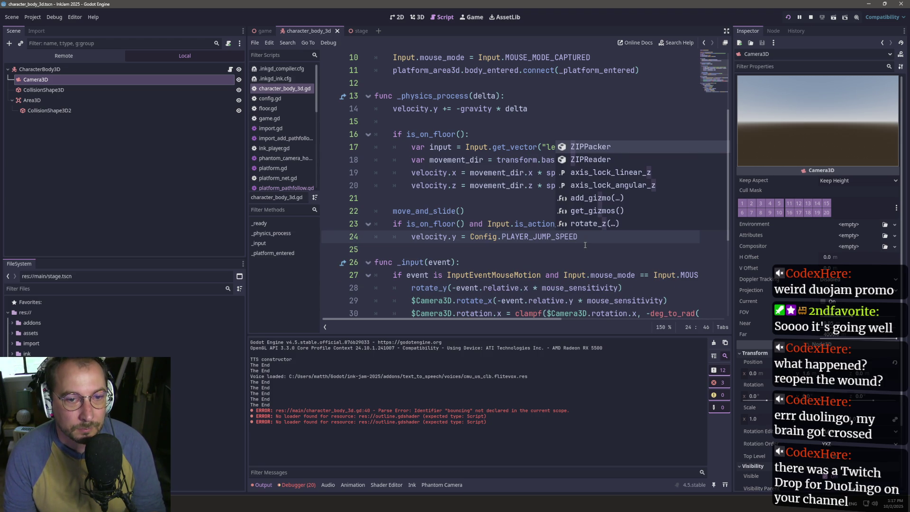
key(Return)
key(BackSpace)
key(BackSpace)
key(BackSpace)
text(D)
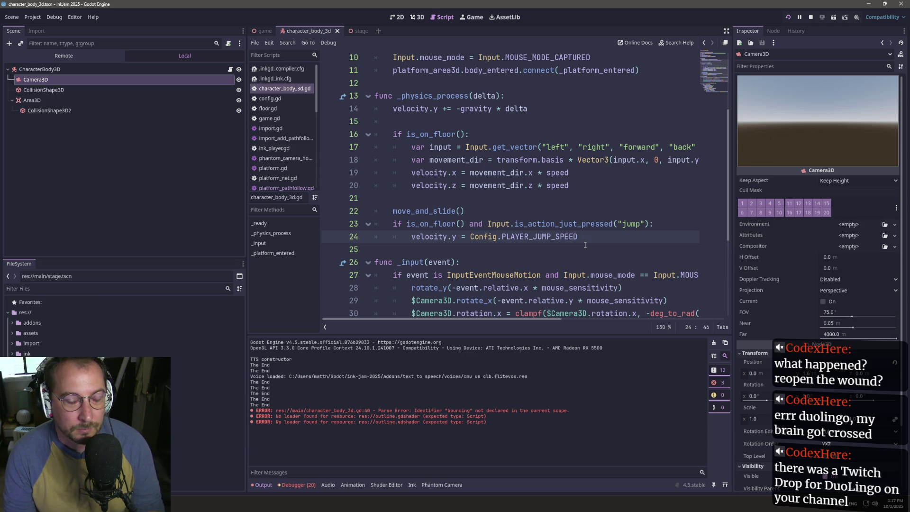
key(Return)
key(Return)
key(BackSpace)
text(bounce_velocity.)
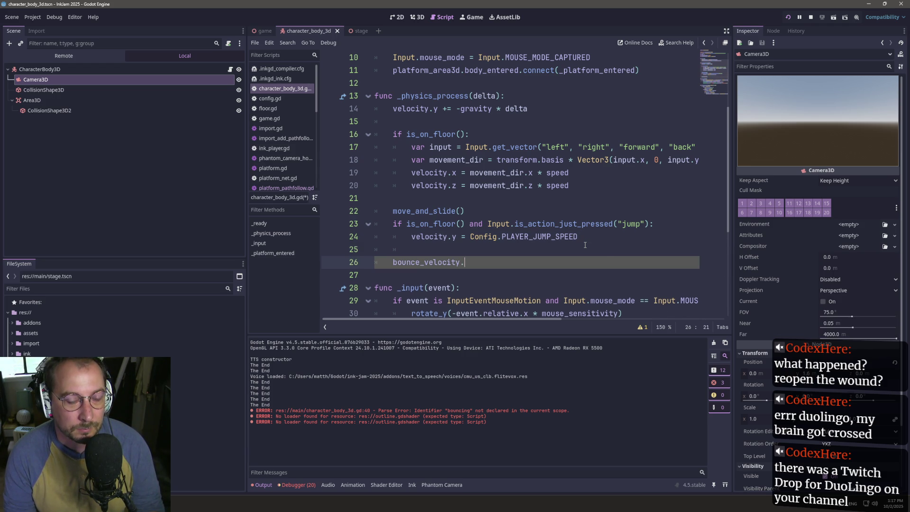
key(BackSpace)
text(= bounce_velocity)
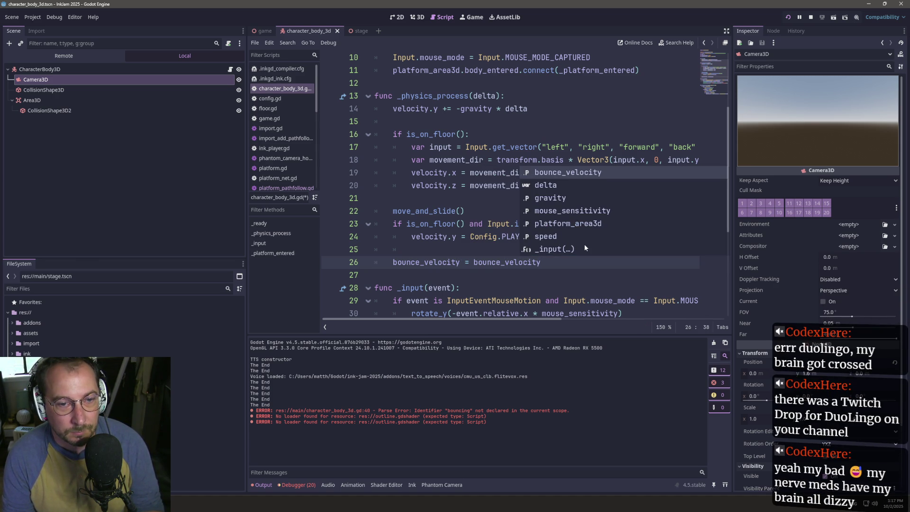
- Turn it into the condition 'if bounce_velocity != Vector3.ZERO:'
key(BackSpace)
key(BackSpace)
key(BackSpace)
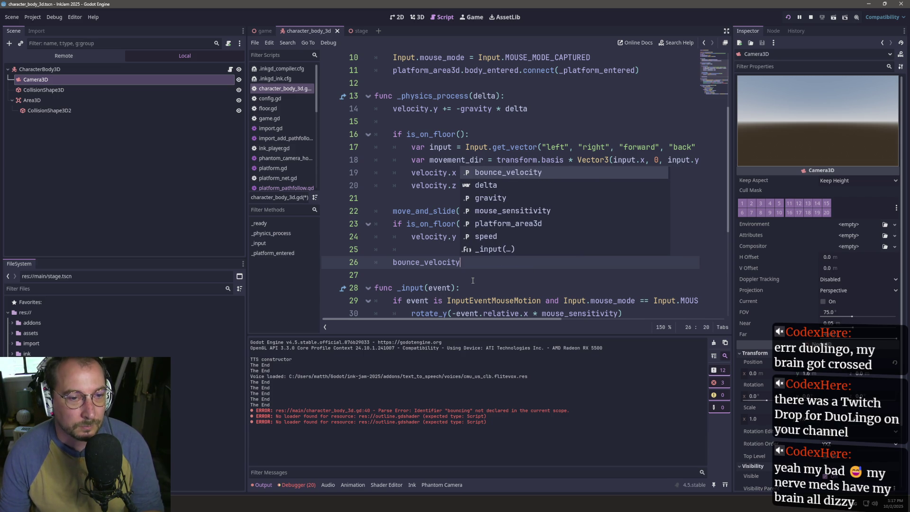
key(ctrl+BackSpace)
text(if)
key(Return)
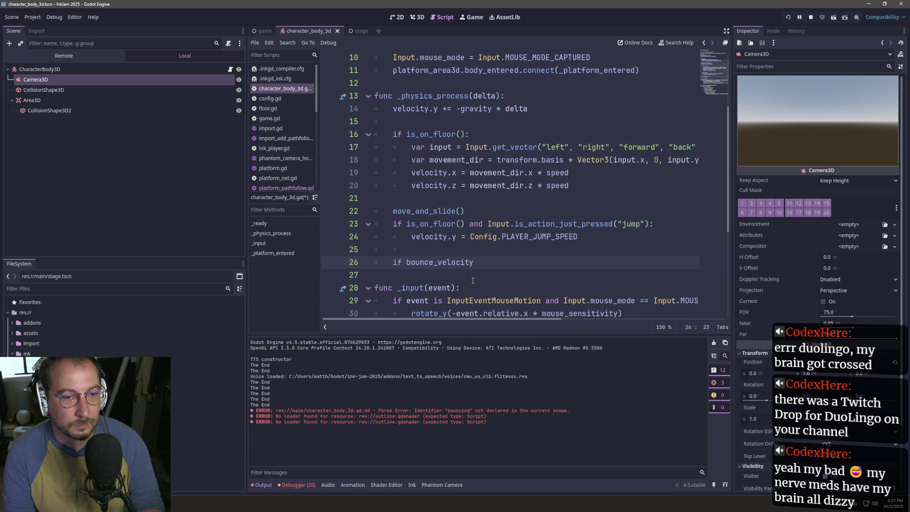
text( !=)
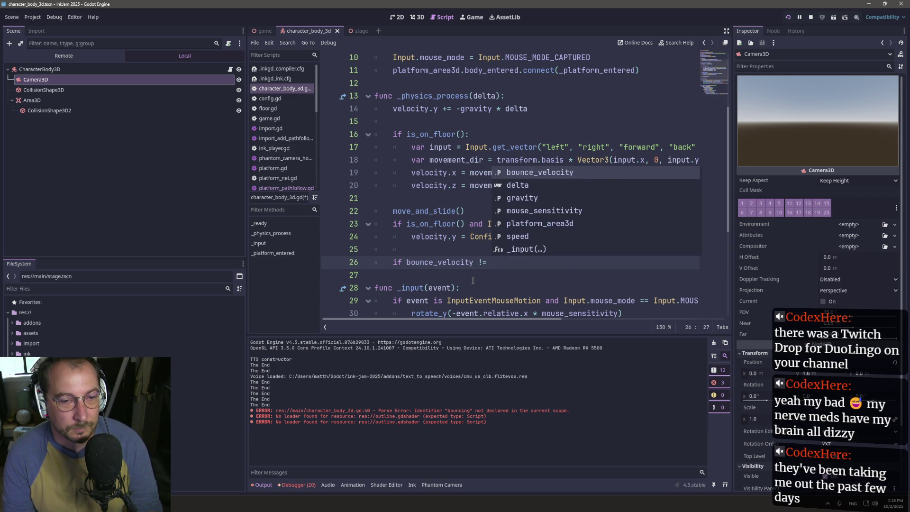
key(Return)
key(Escape)
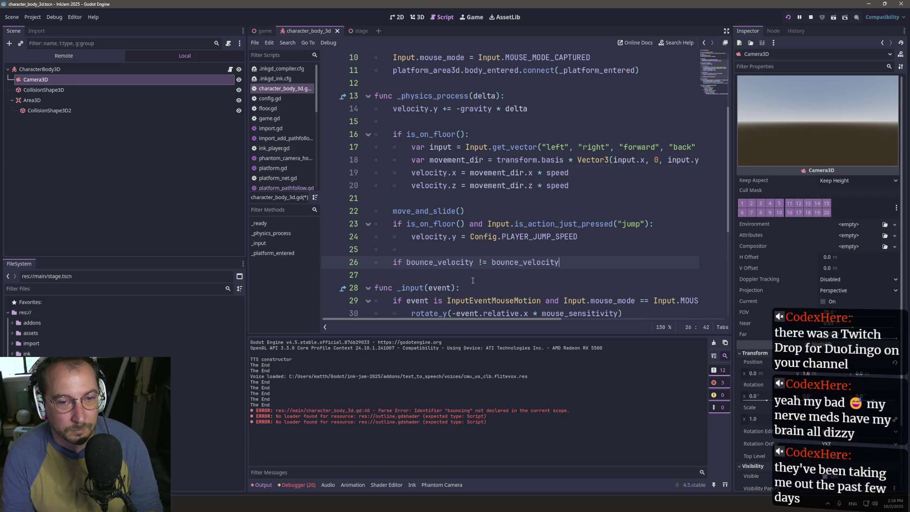
key(BackSpace)
key(BackSpace)
key(BackSpace)
key(BackSpace)
text(Vecrt)
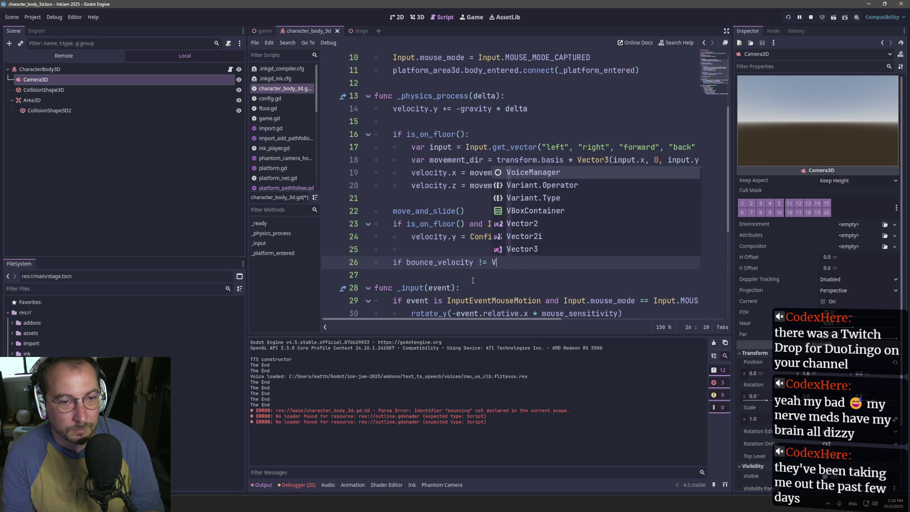
key(BackSpace)
key(BackSpace)
text(tor3.ZERIO)
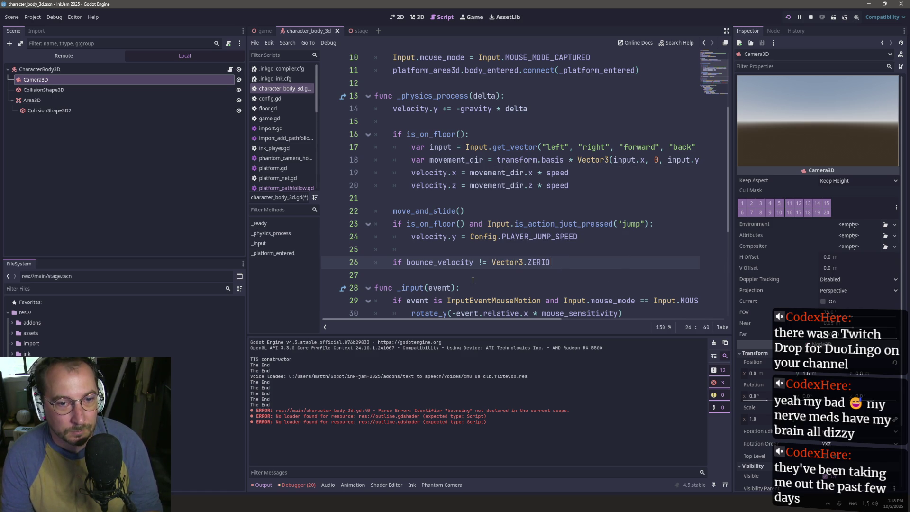
key(BackSpace)
key(BackSpace)
- Add 'bounce_velocity = bounce_velocity / 2' inside the if block, save, and run the game
key(Return)
text(bounce_velocity = )
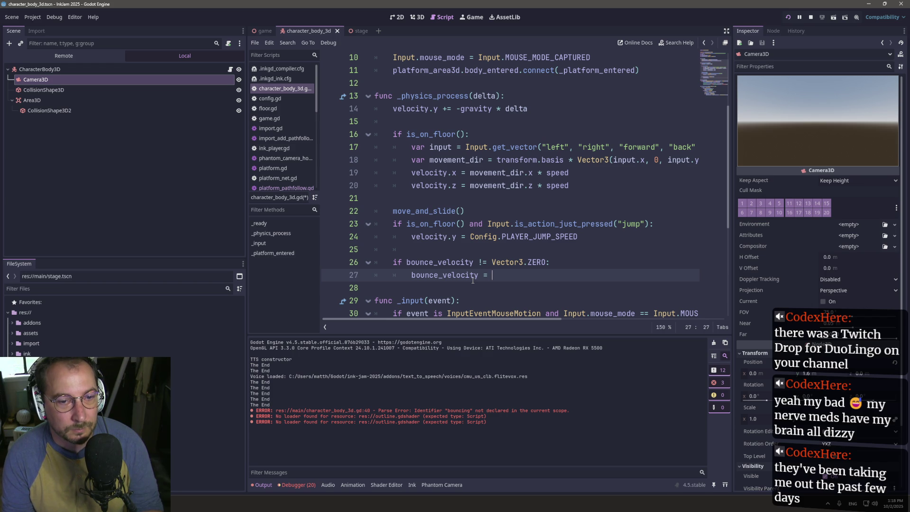
text(bounce_velocity / 2)
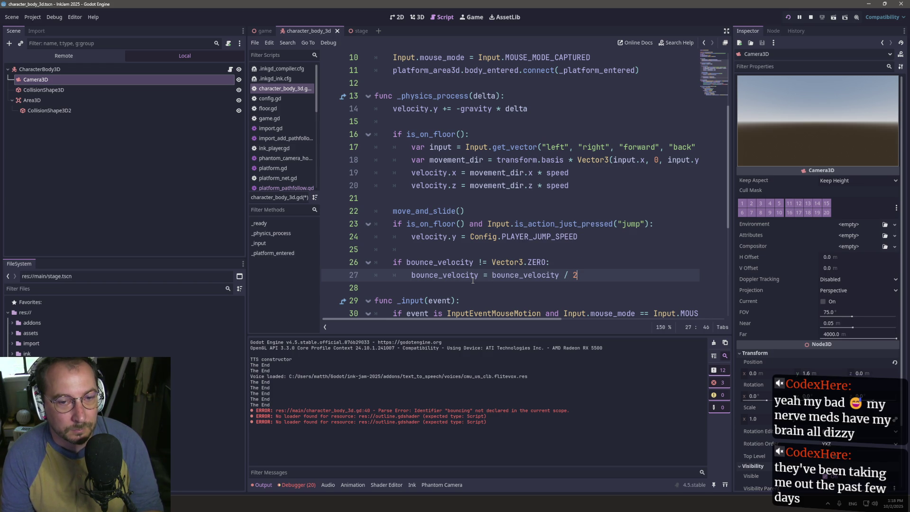
key(ctrl+s)
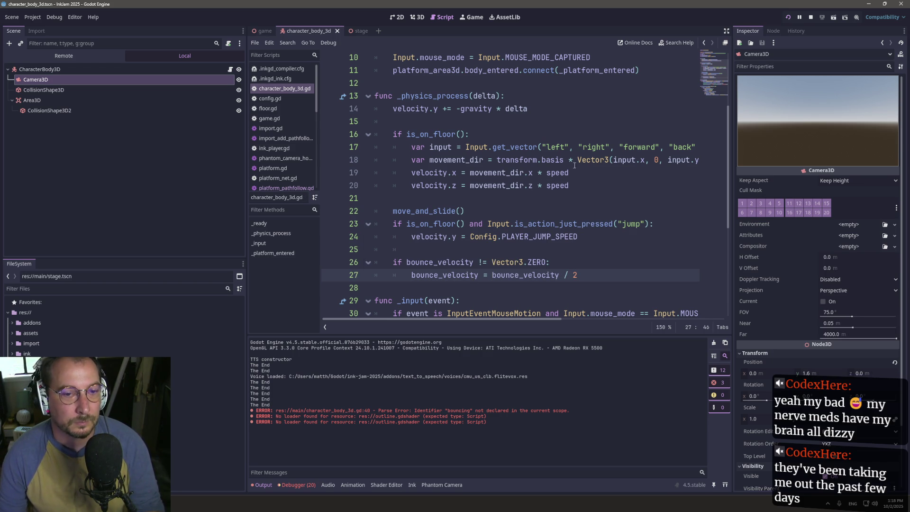
click(789, 19)
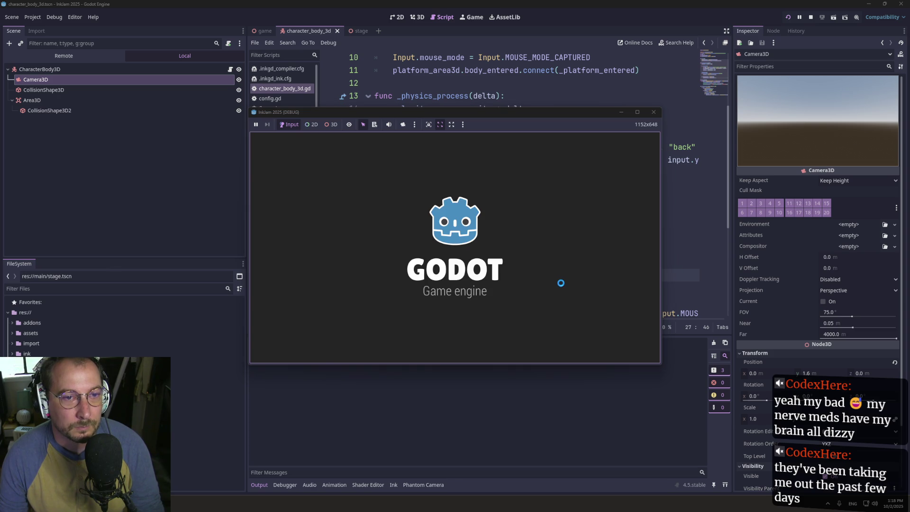
- Add a print(bounce_velocity) line right after the bounce_velocity / 2 halving line
click(682, 252)
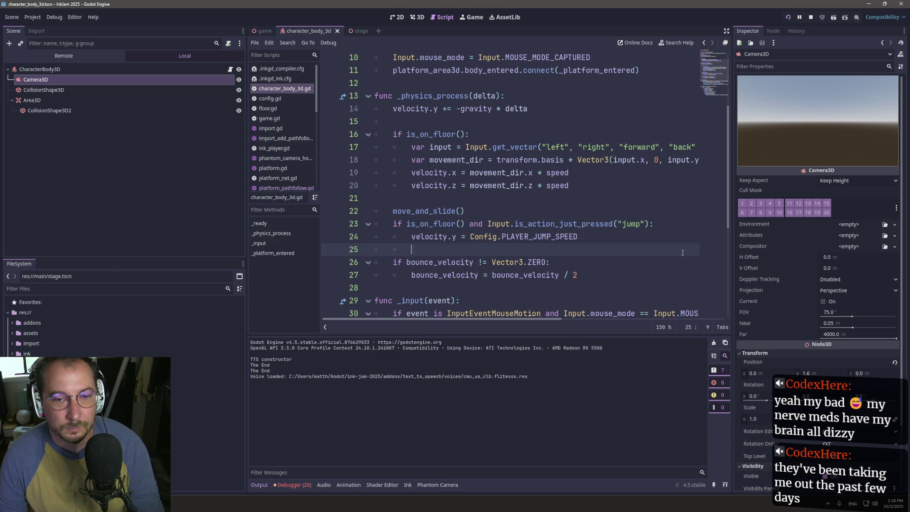
click(435, 269)
click(598, 274)
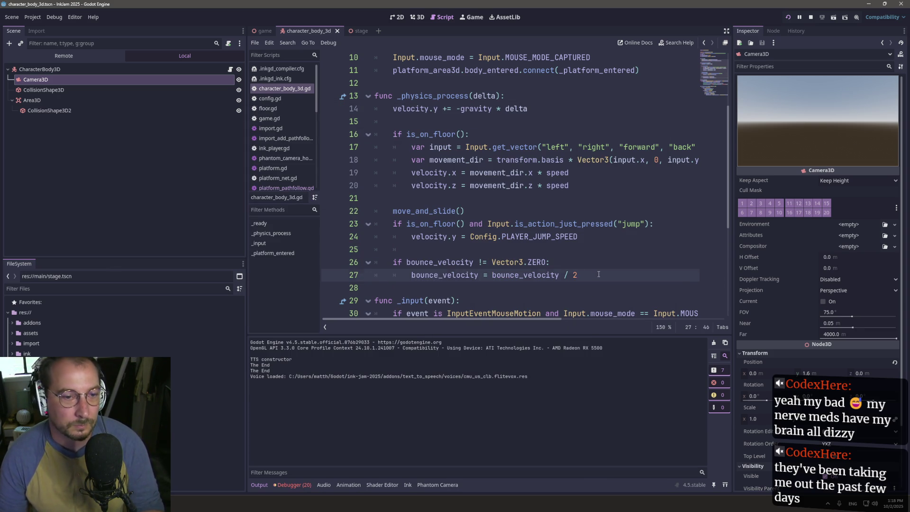
key(Return)
text(print(bounce_velocity)
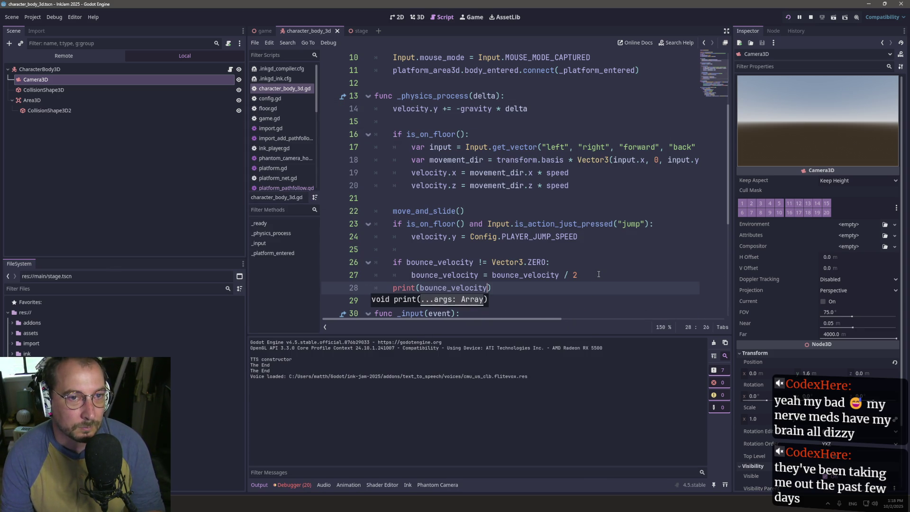
key(Escape)
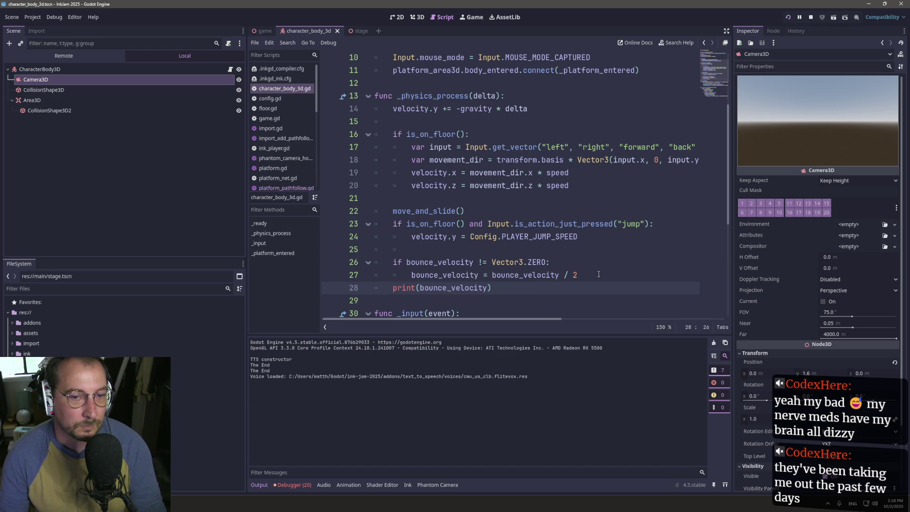
click(497, 96)
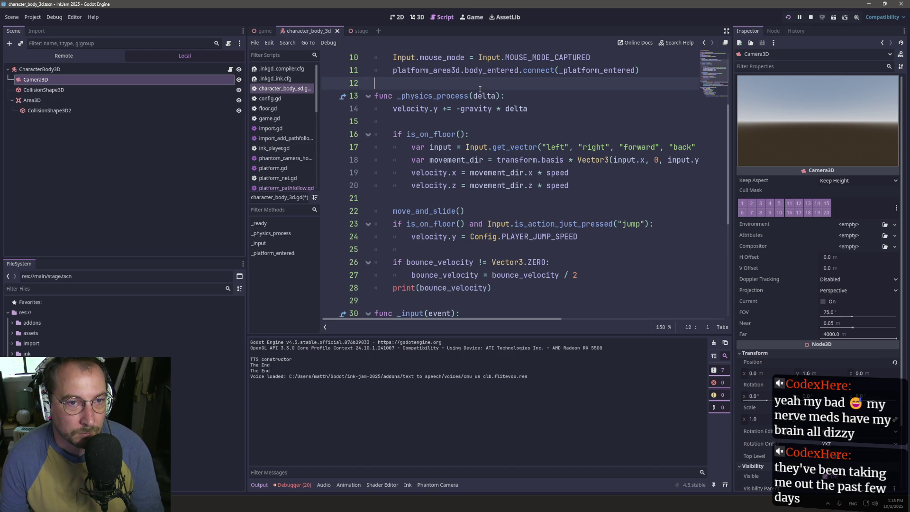
click(589, 280)
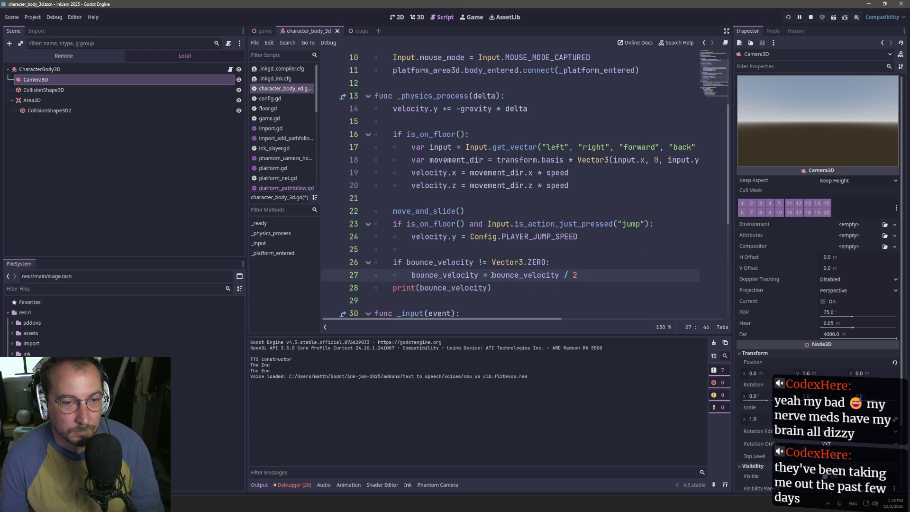
- Change line 27 to divide bounce_velocity by (2 * delta), then save and run with F5
text(()
click(577, 275)
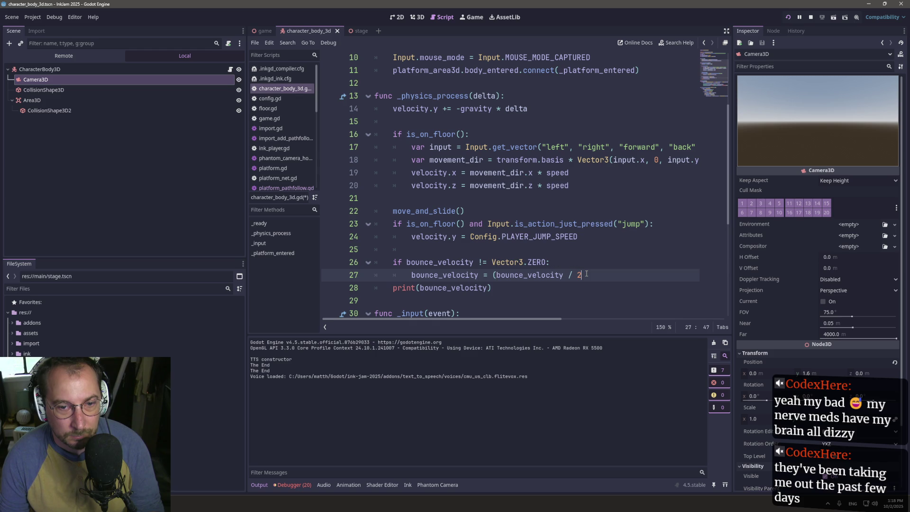
key(ctrl+z)
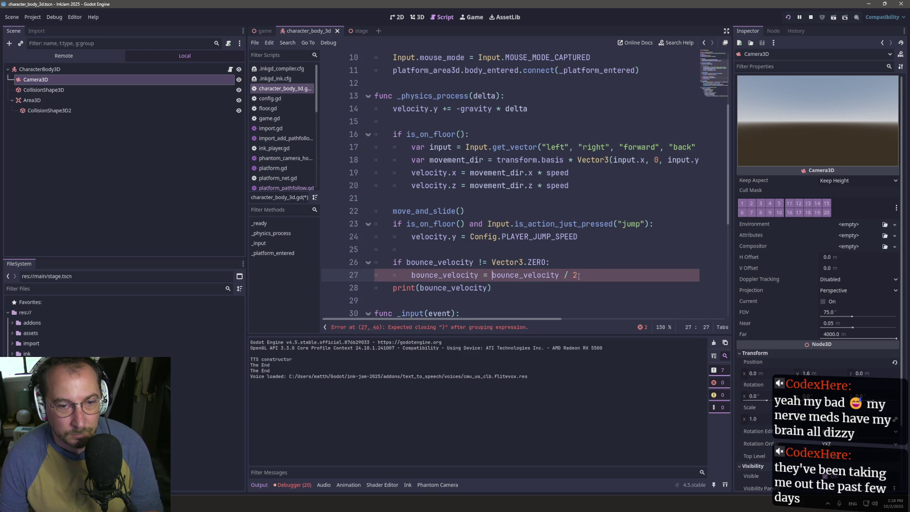
text(()
key(End)
text(*)
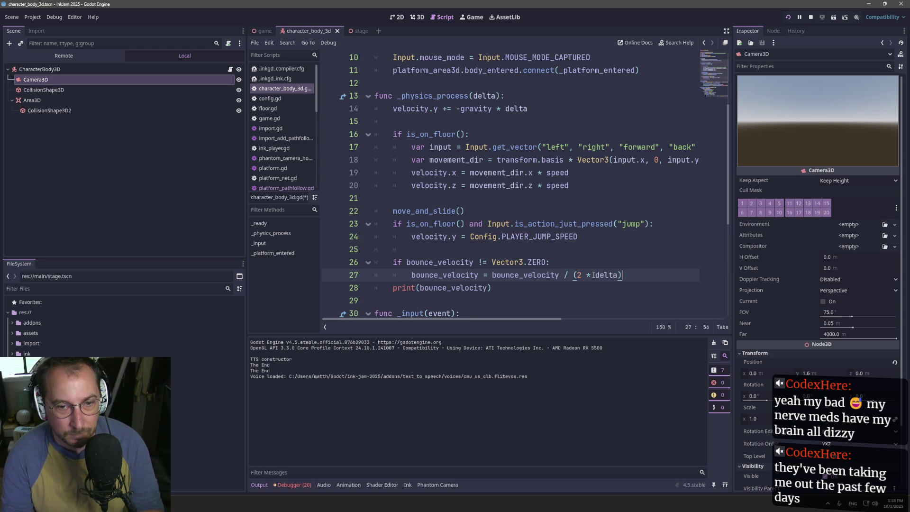
key(F5)
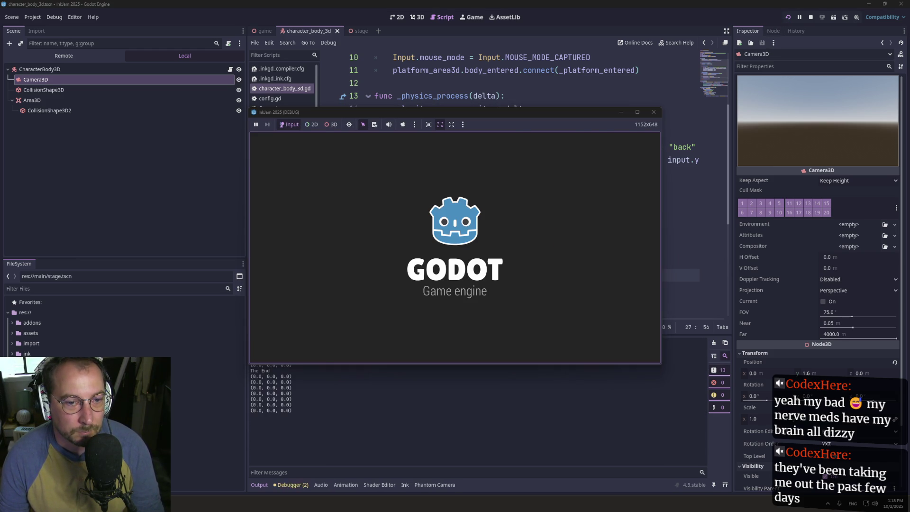
click(715, 268)
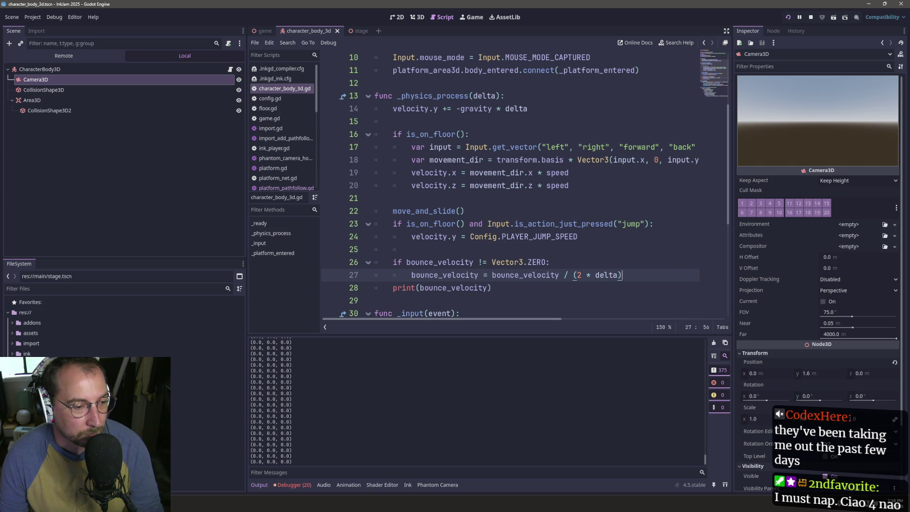
- Walk the player over the yellow ramp and past the grate platforms, then stop the game
key(alt+Tab)
click(507, 298)
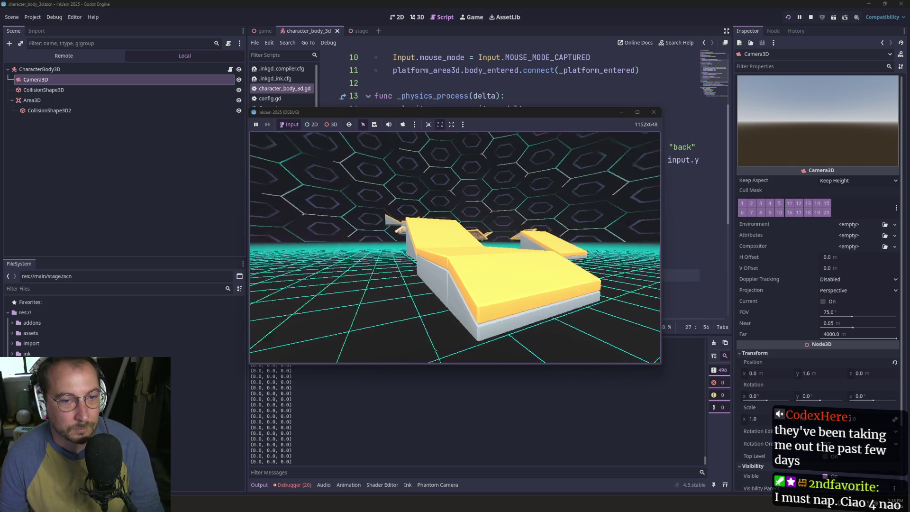
key(w)
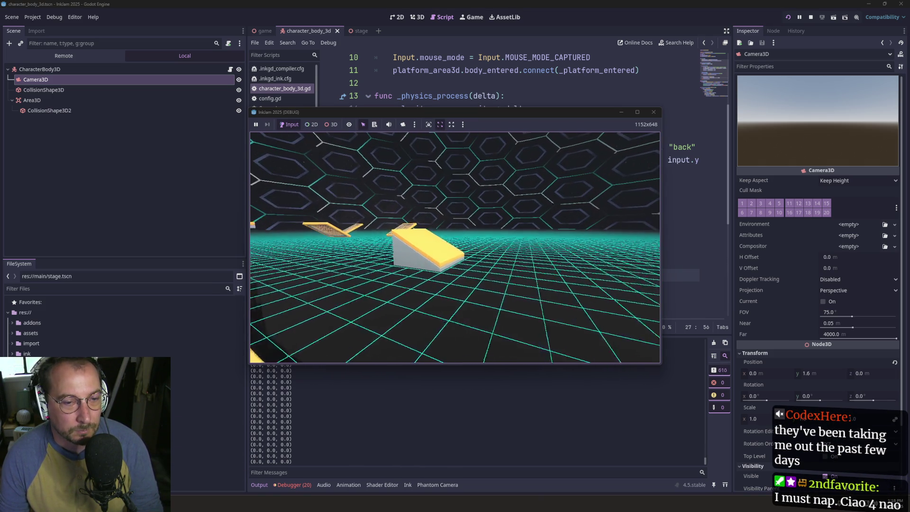
key(w)
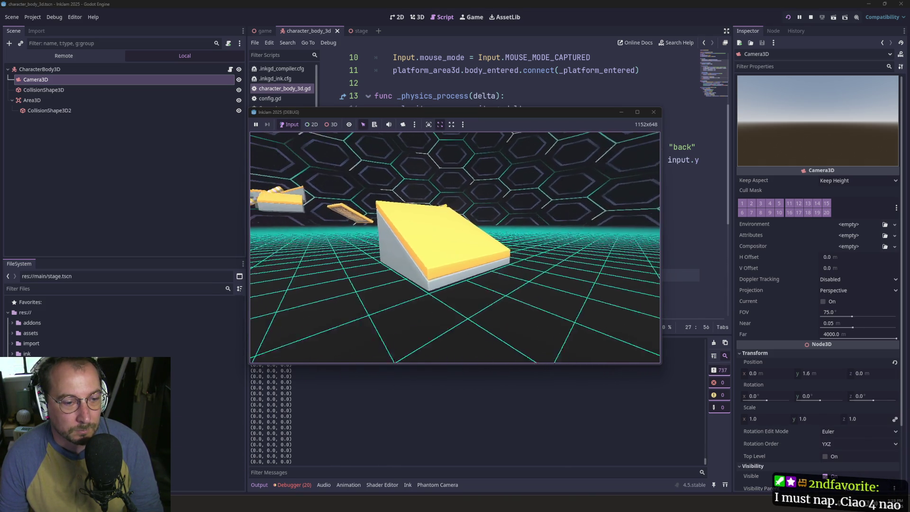
key(w)
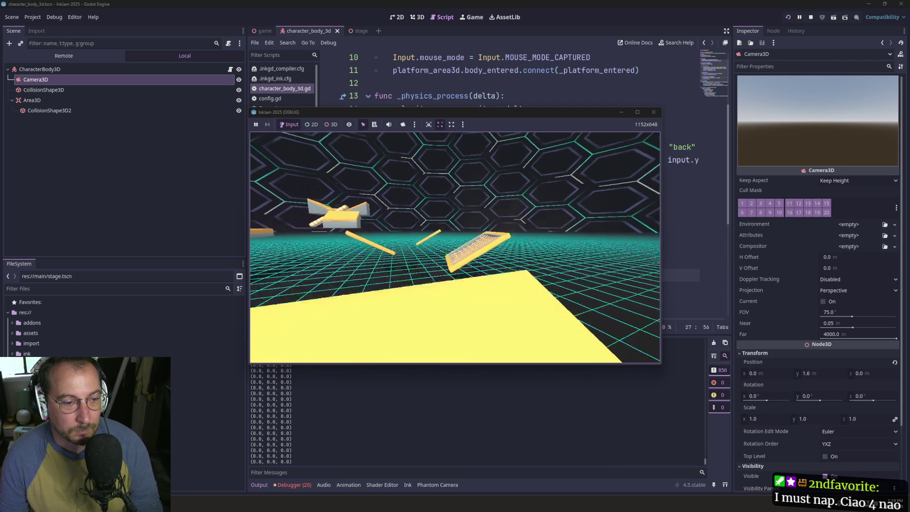
key(w)
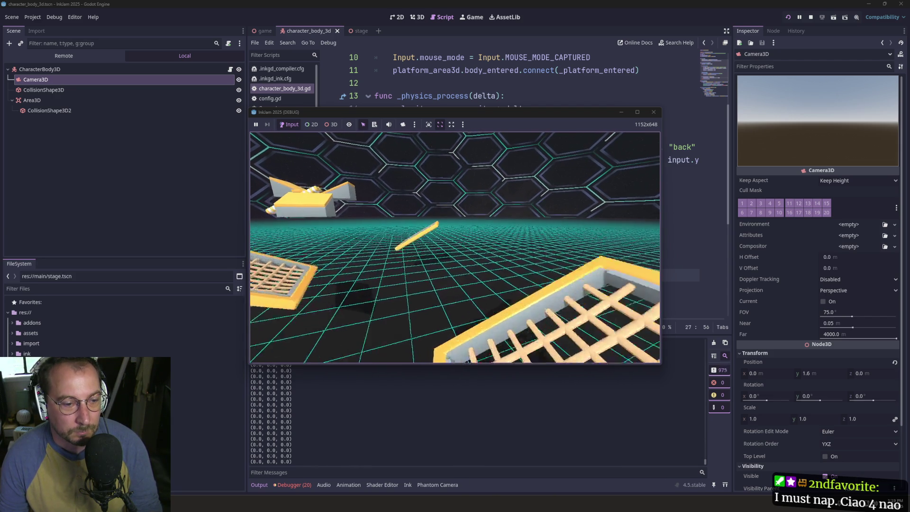
key(w)
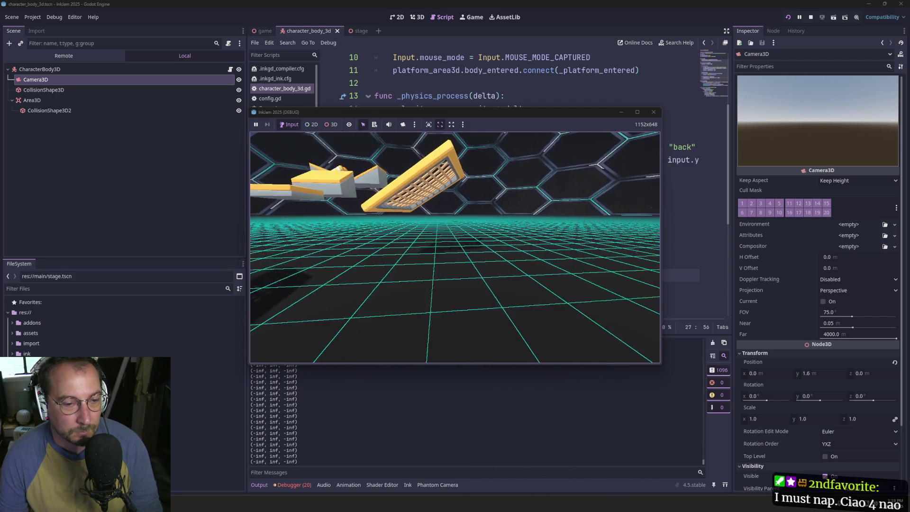
key(w)
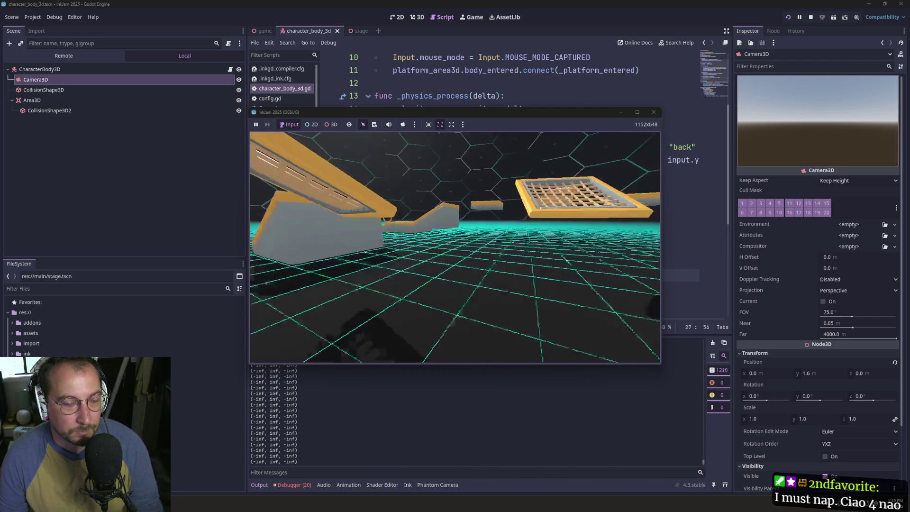
key(w)
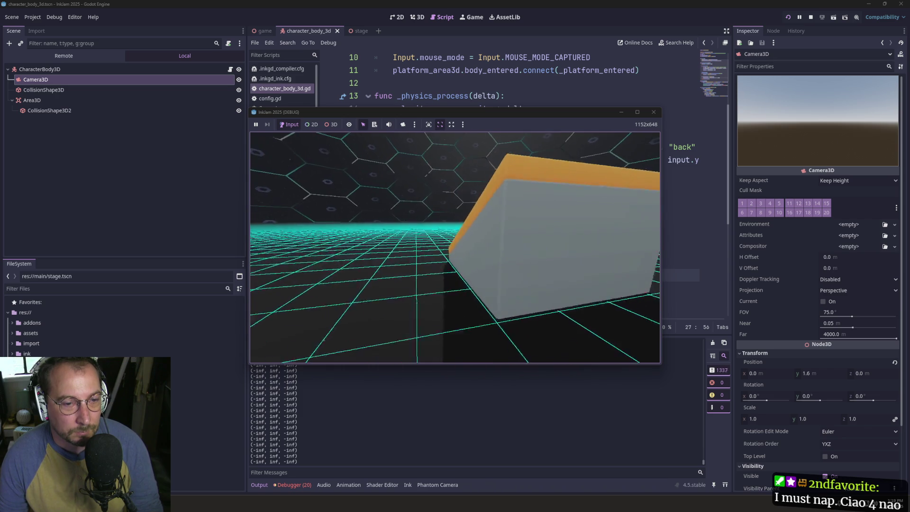
key(w)
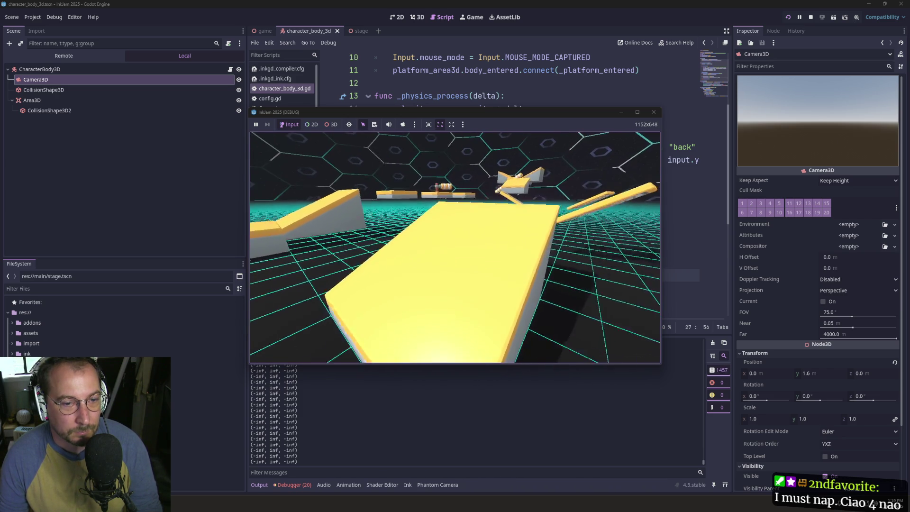
key(F8)
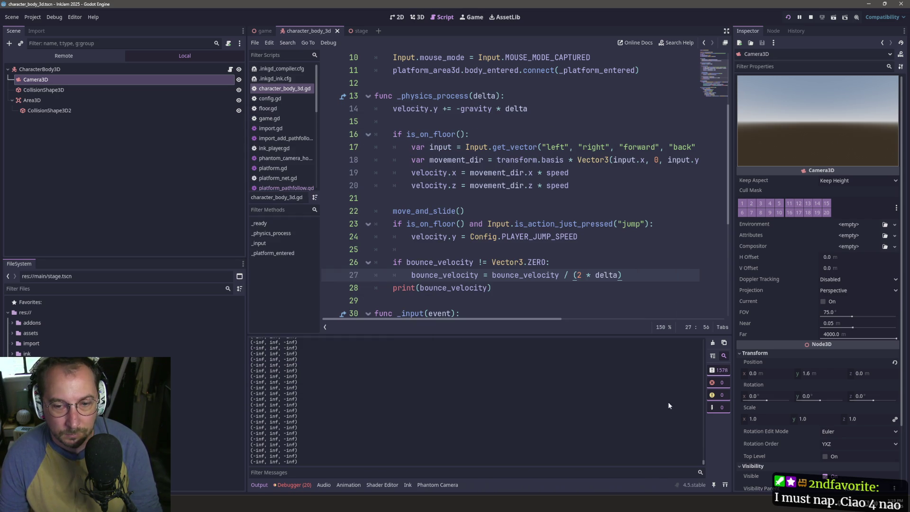
mouse_move(705, 455)
mouse_down()
mouse_move(678, 394)
mouse_move(687, 403)
mouse_up()
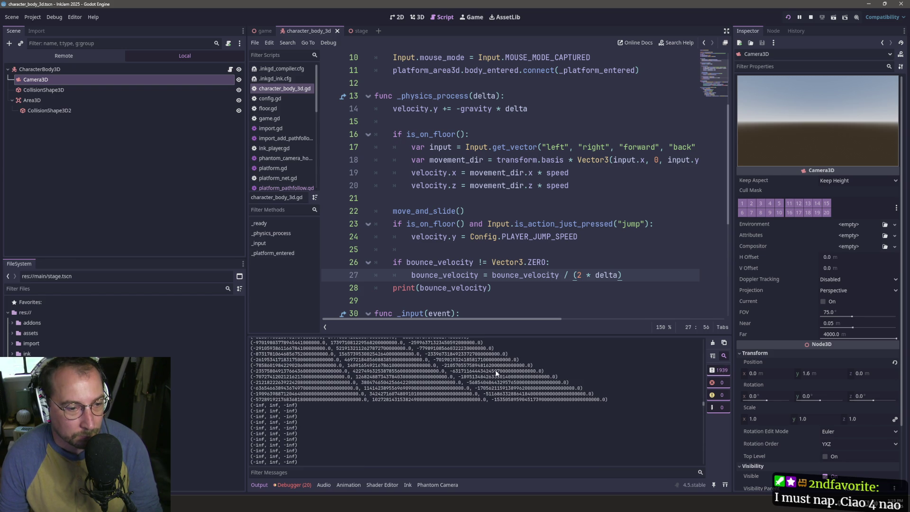
- Scroll the output log up to the first printed vectors, then select (2 * delta) on line 27
scroll(493, 372, up, 5)
scroll(488, 379, up, 4)
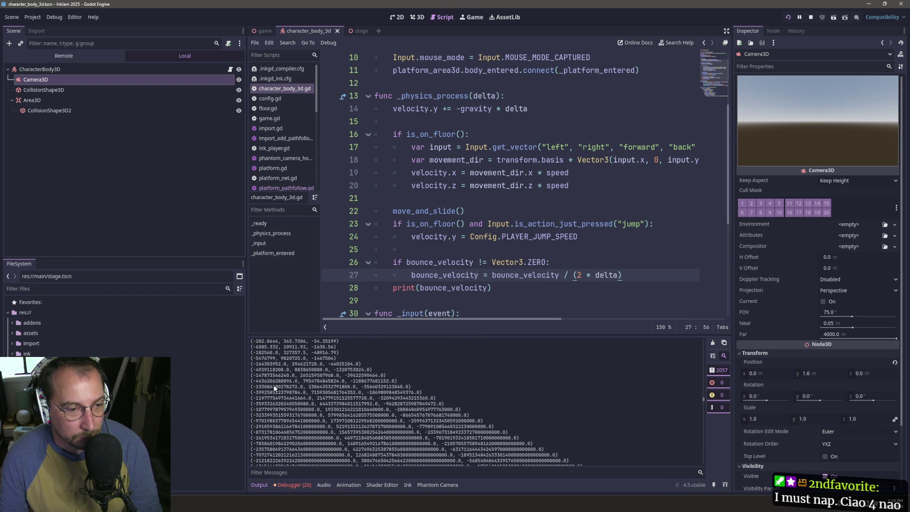
scroll(289, 400, up, 3)
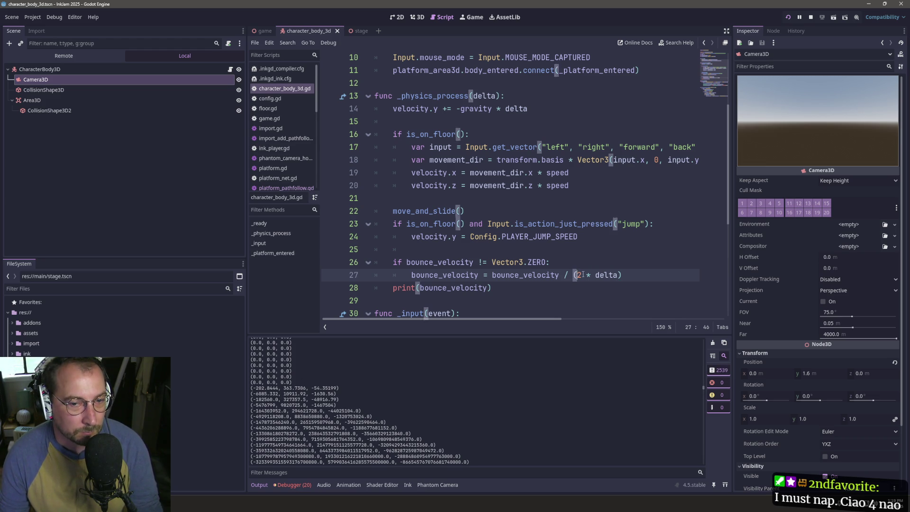
drag(573, 274, 623, 275)
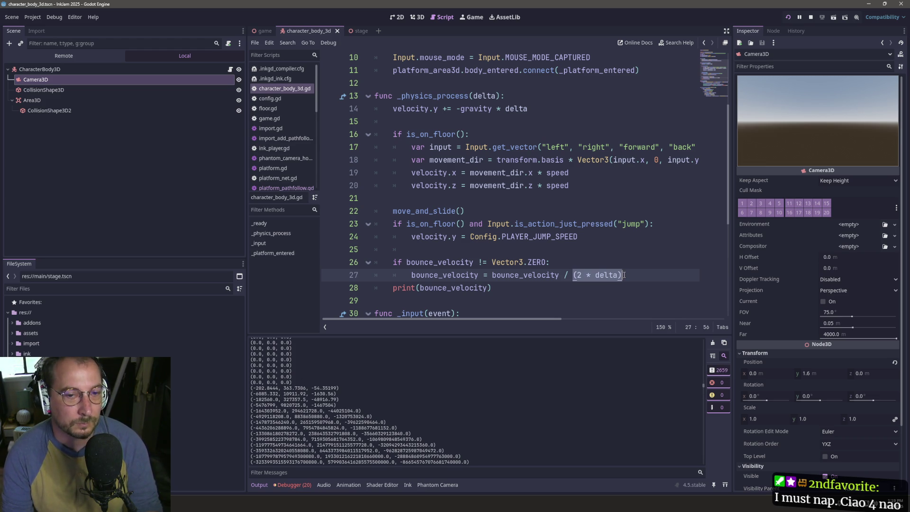
- Rewrite line 27 as bounce_velocity = (bounce_velocity * 0.5) * delta, save, and clear the output log
key(BackSpace)
key(BackSpace)
key(BackSpace)
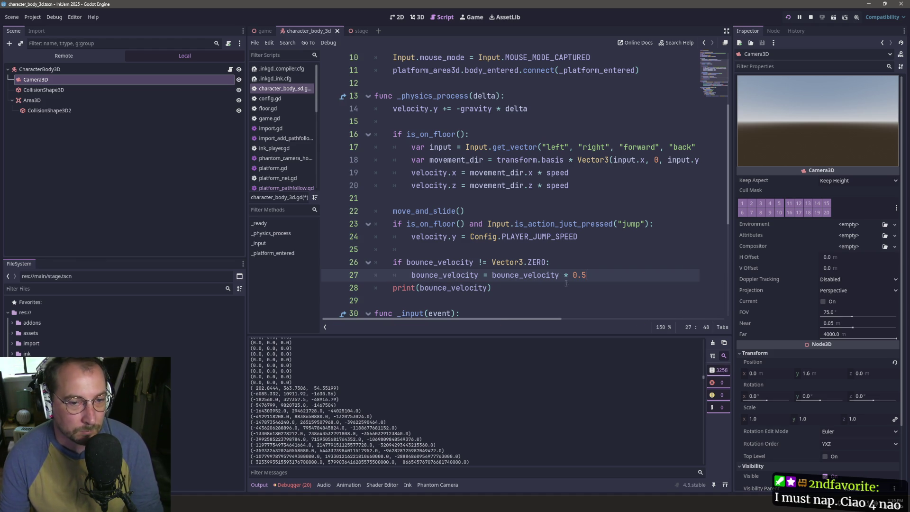
text(()
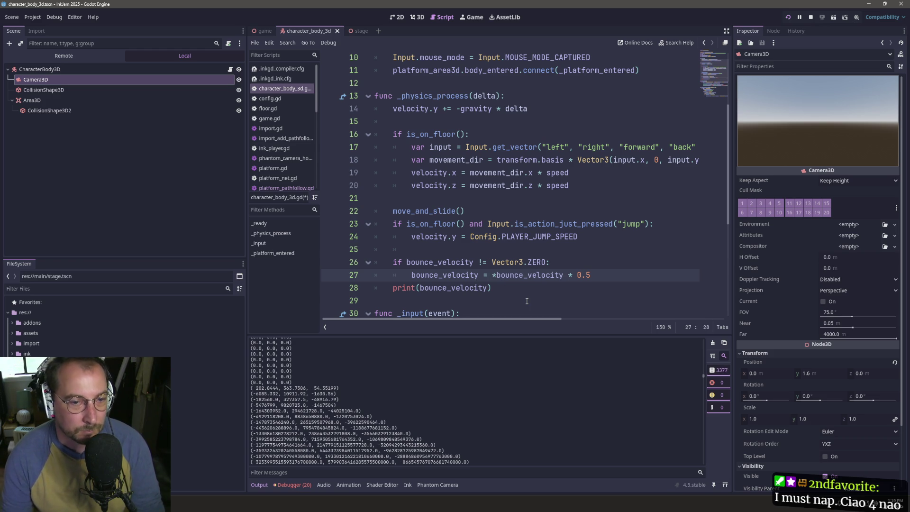
click(604, 275)
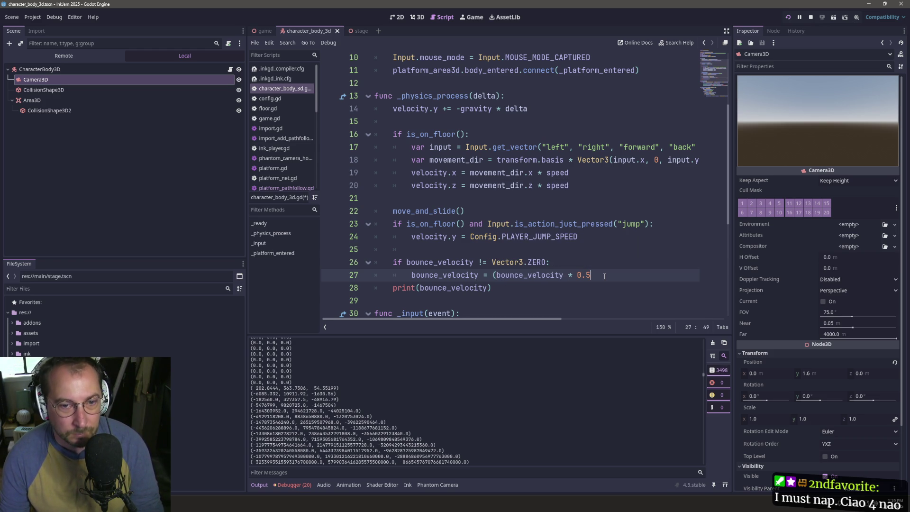
text() * delta)
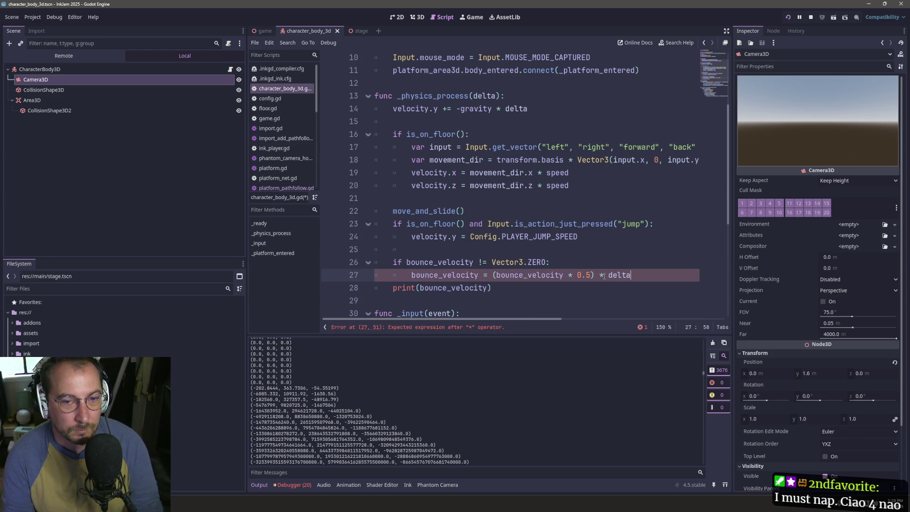
key(ctrl+s)
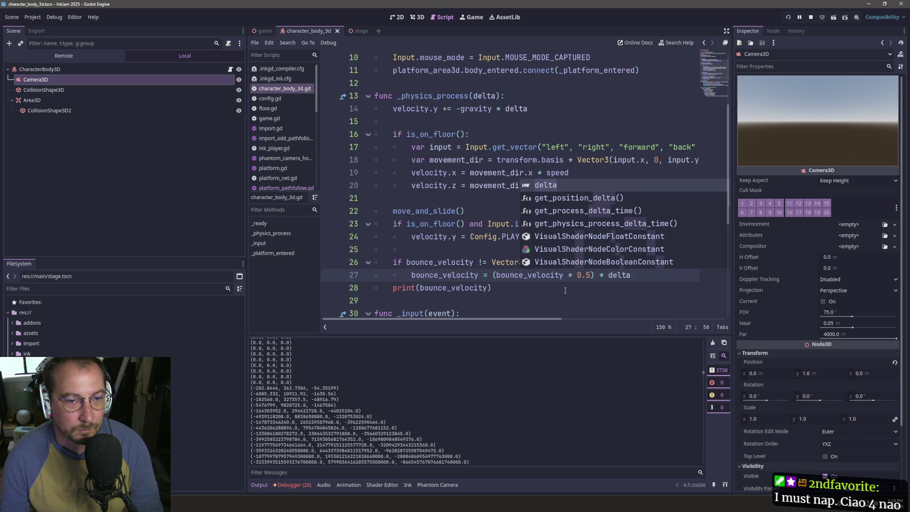
click(712, 342)
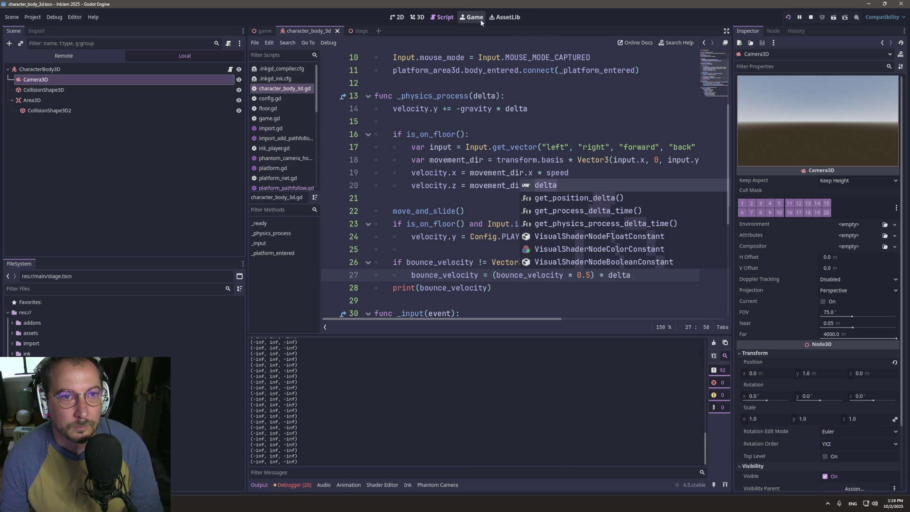
- Remove the trailing * delta from line 27 and start wrapping 0.5 as (0.5* delta)
click(479, 19)
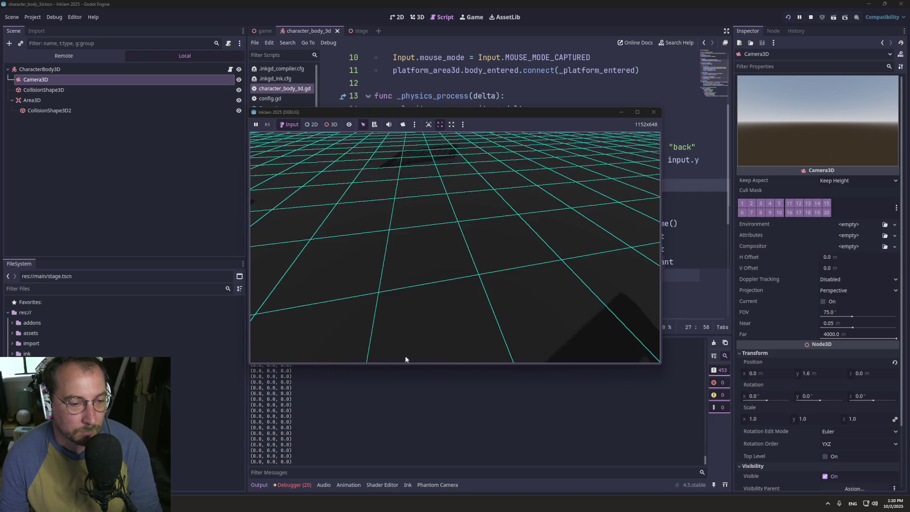
click(405, 431)
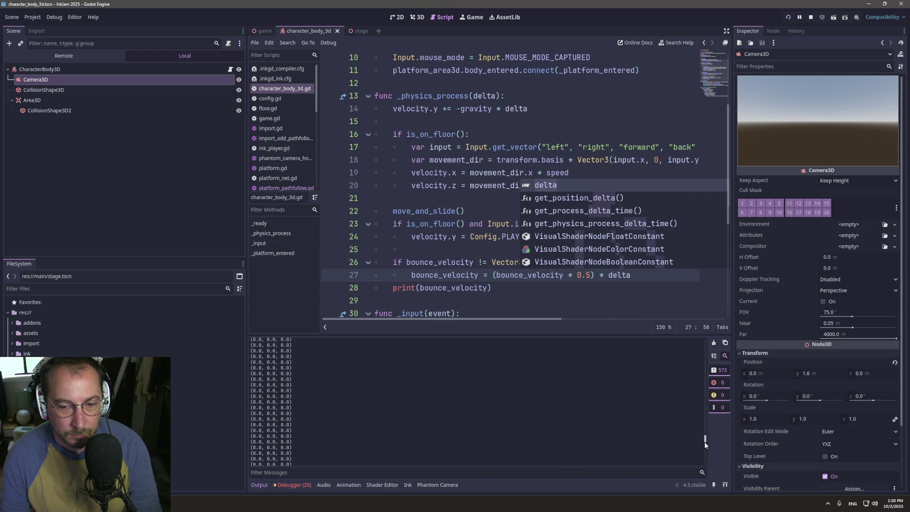
mouse_move(707, 424)
mouse_down()
mouse_move(700, 380)
mouse_move(700, 392)
mouse_up()
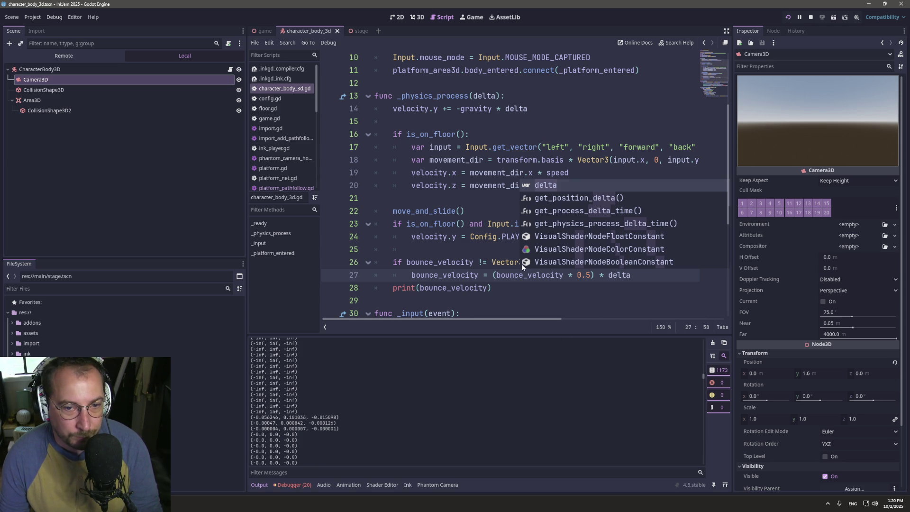
click(607, 276)
double_click(610, 277)
key(BackSpace)
key(BackSpace)
key(BackSpace)
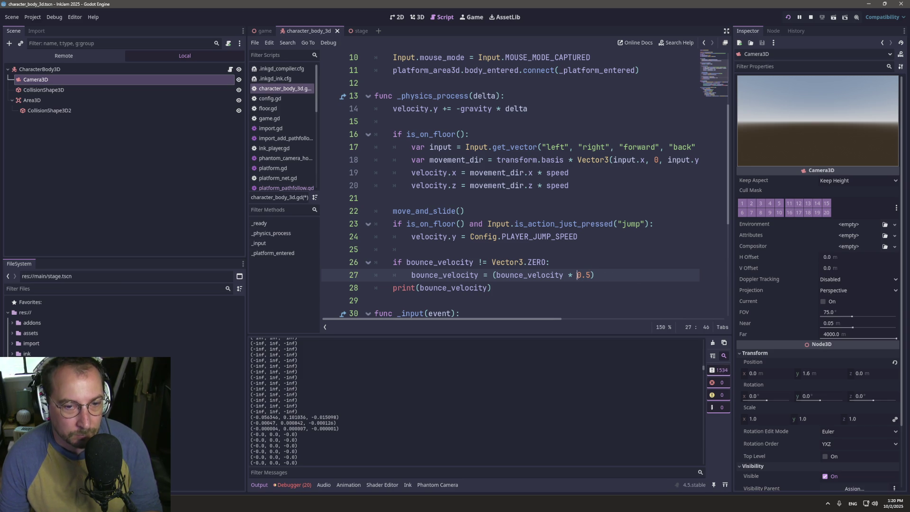
text(()
key(Right)
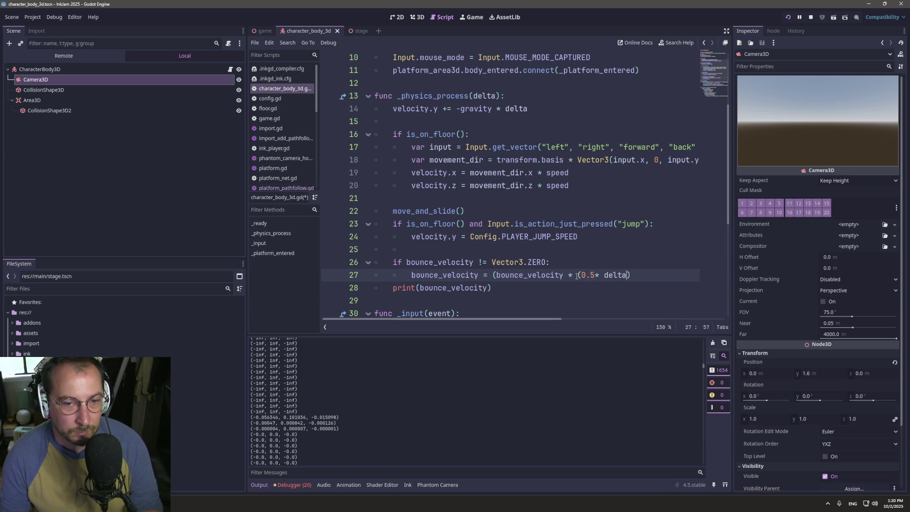
- Close the parenthesis on line 27 and walk the player onto the yellow platform to test the bounce decay
text(()
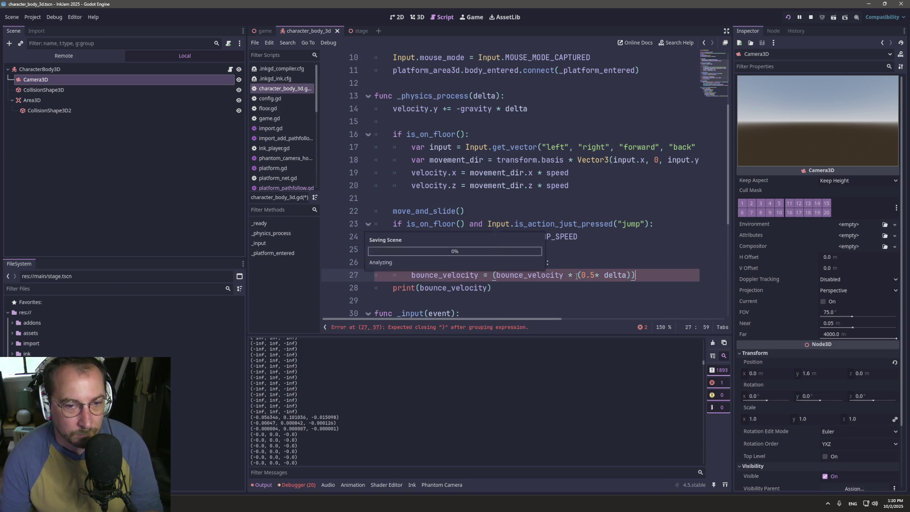
text())
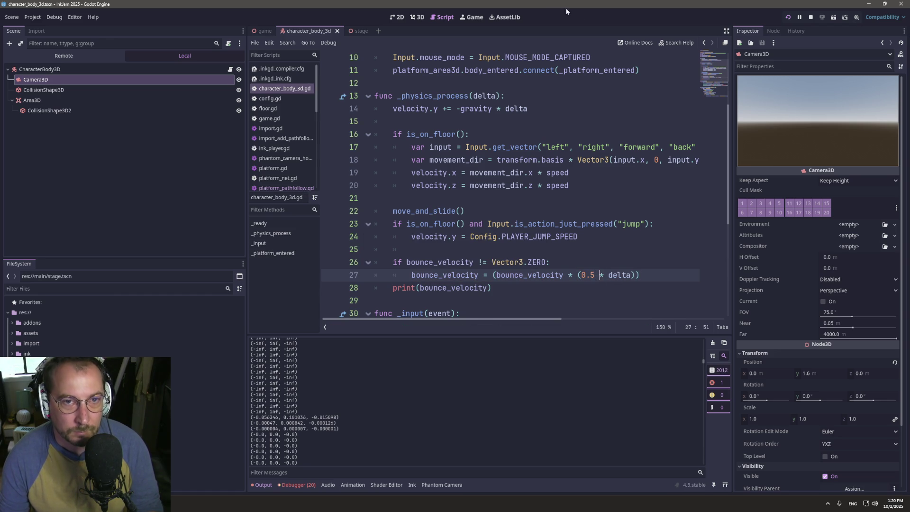
click(472, 18)
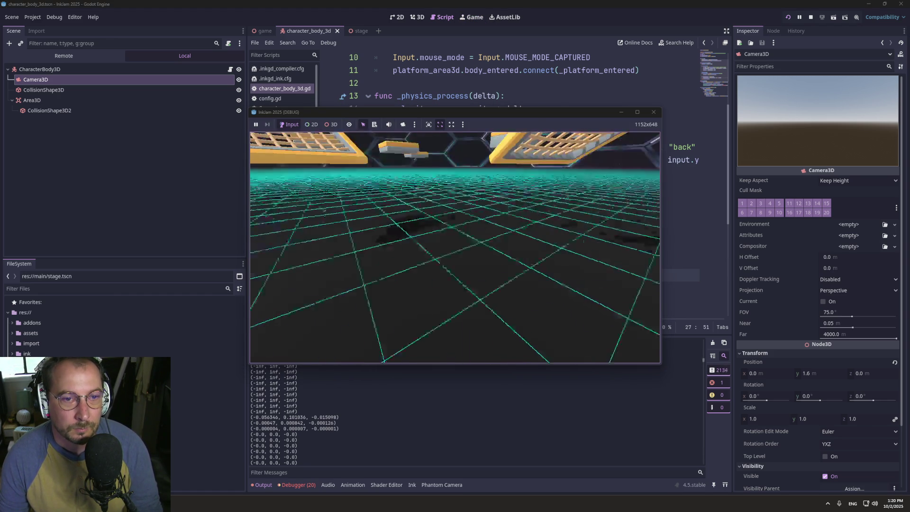
key(w)
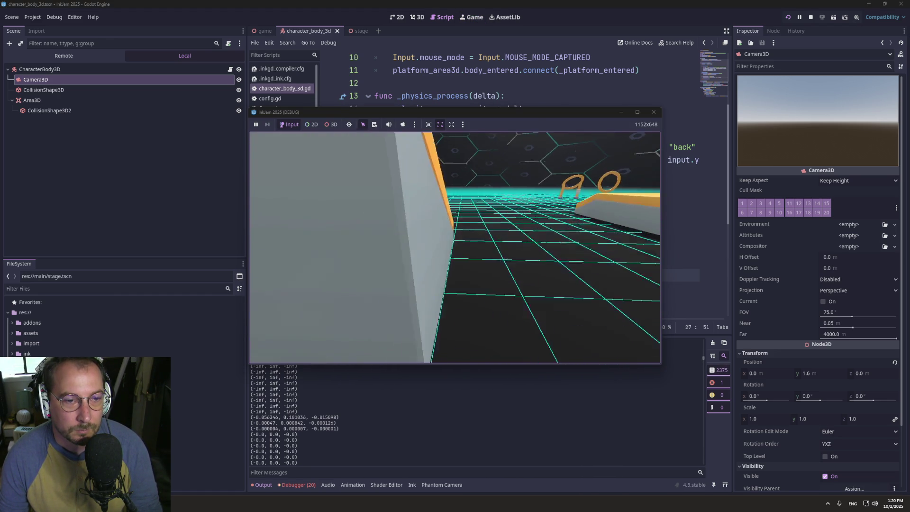
key(Escape)
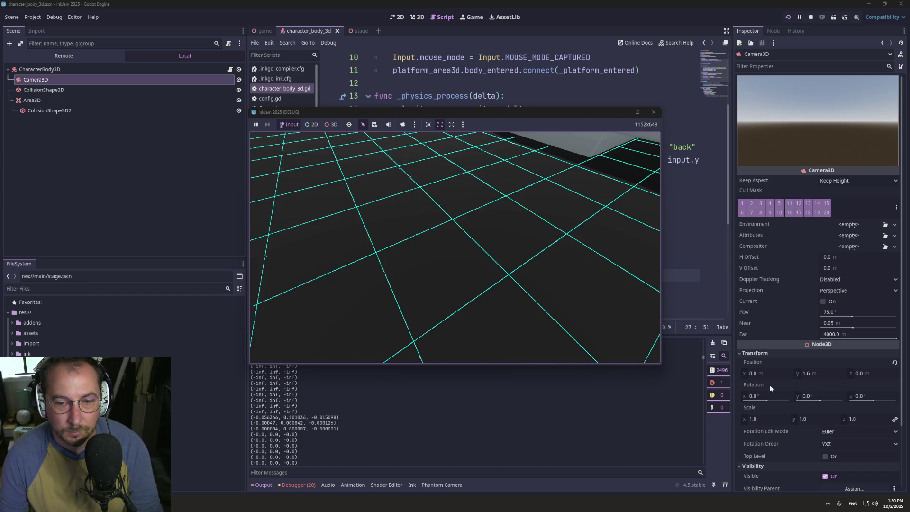
click(707, 343)
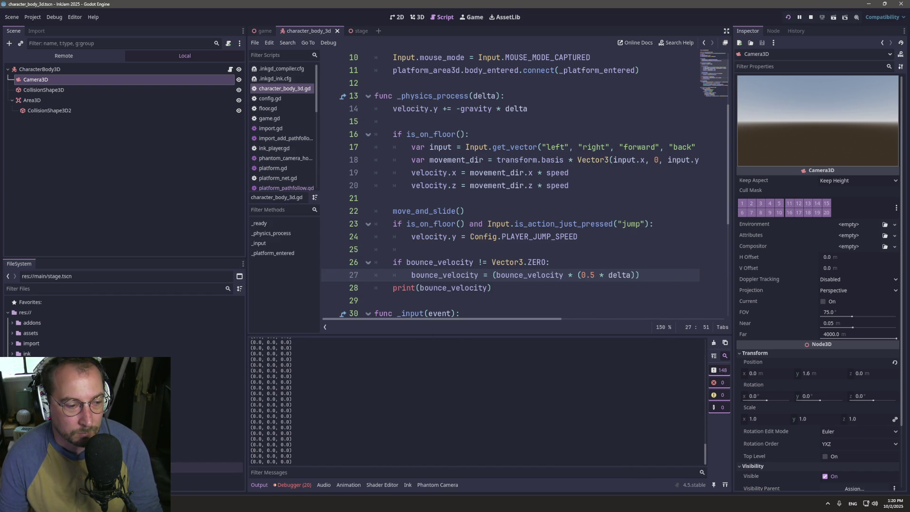
key(alt+Tab)
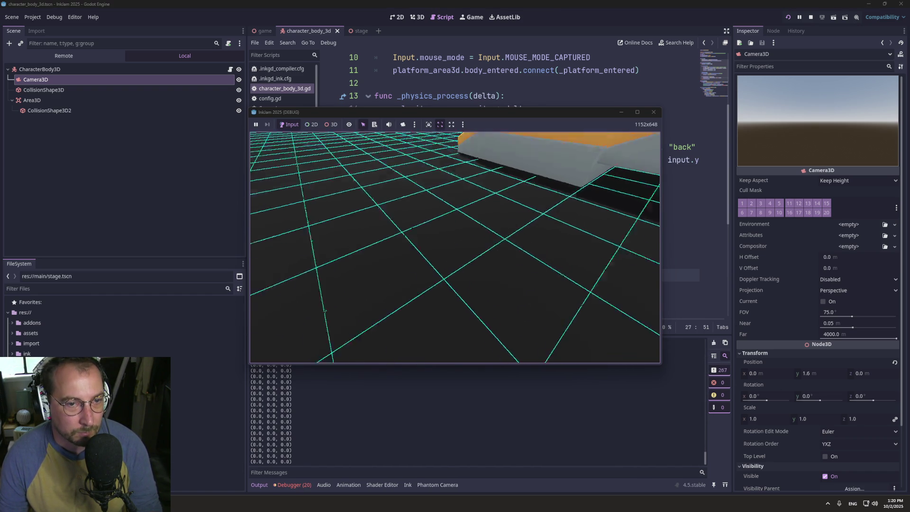
key(w)
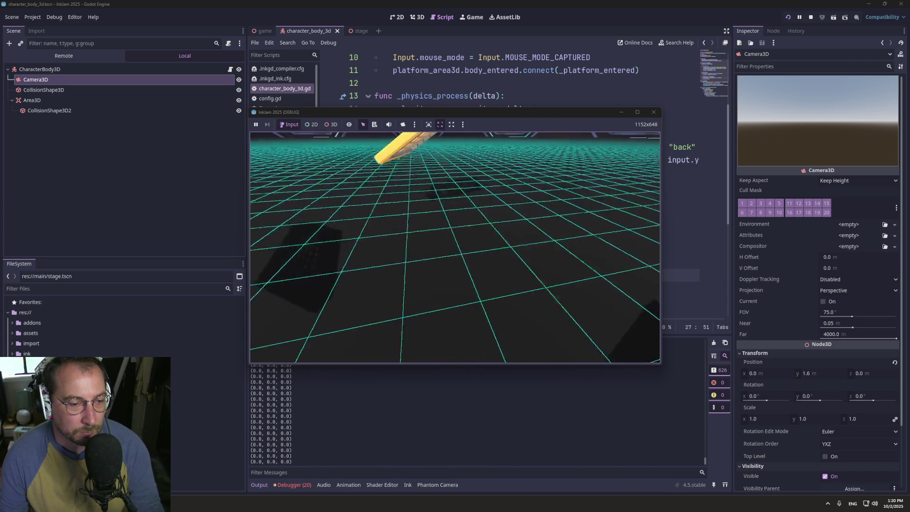
key(alt+Tab)
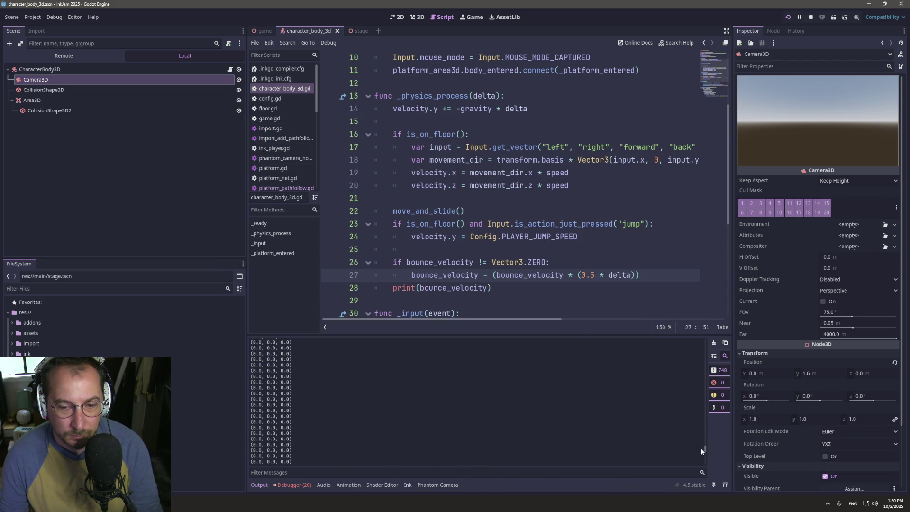
- Change the decay factor on line 27 from 0.5 to 0.1
drag(704, 437, 701, 394)
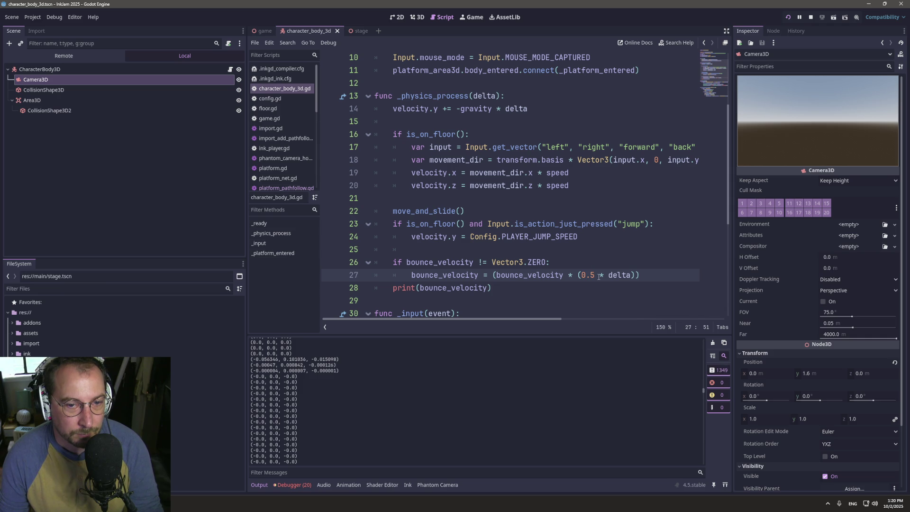
key(BackSpace)
text(1)
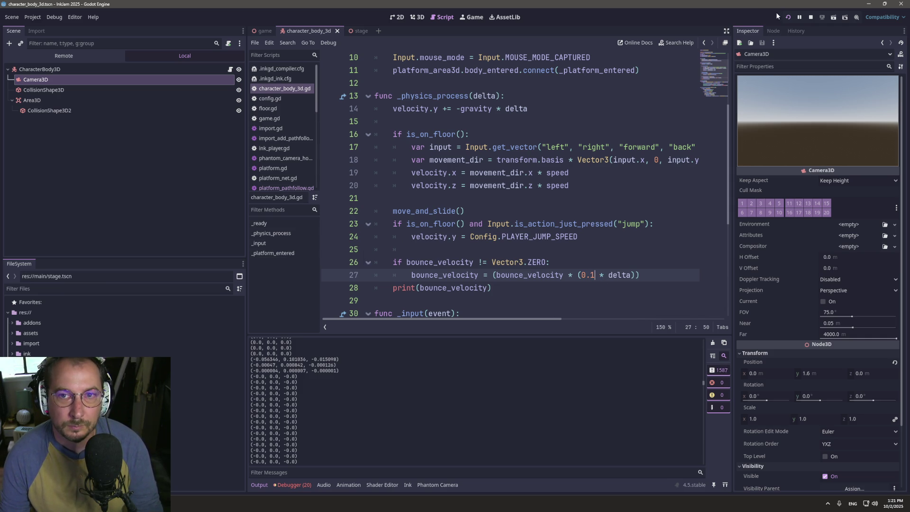
- Rerun the game with the 0.1 factor, move back and forth onto the yellow platform, then stop it
click(787, 19)
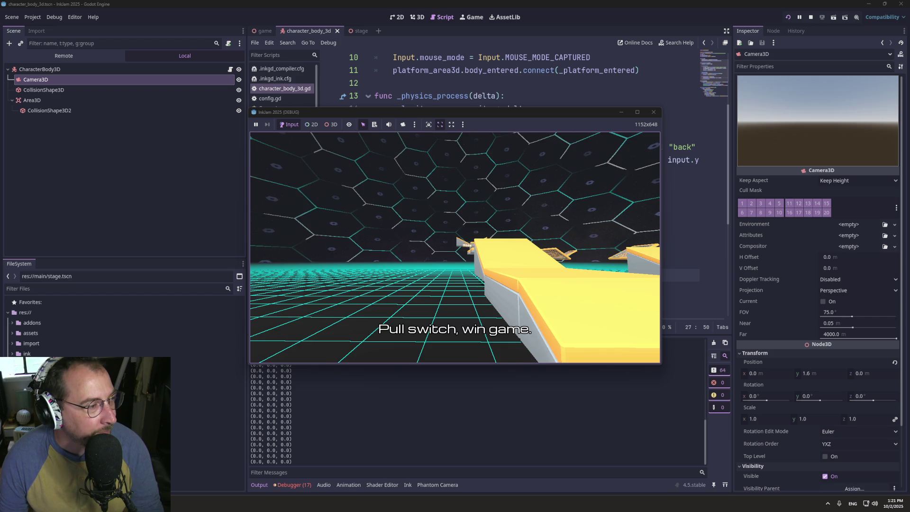
key(w)
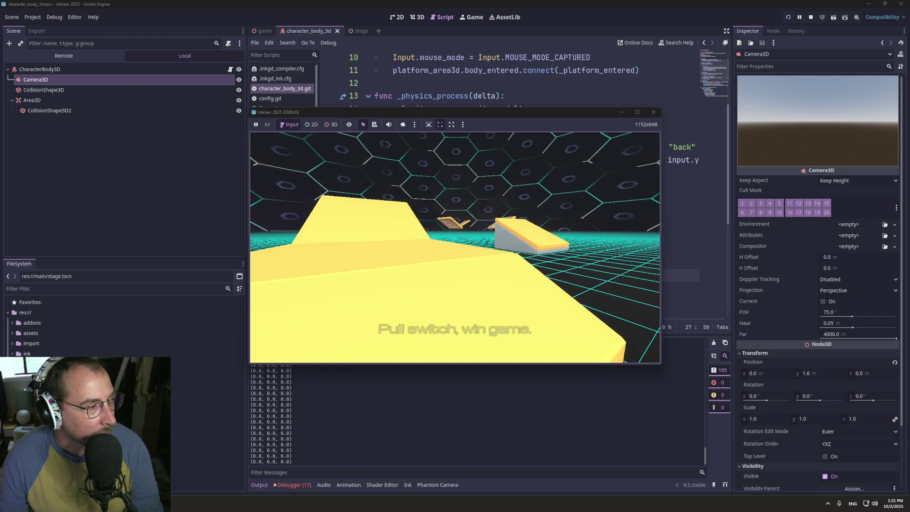
key(s)
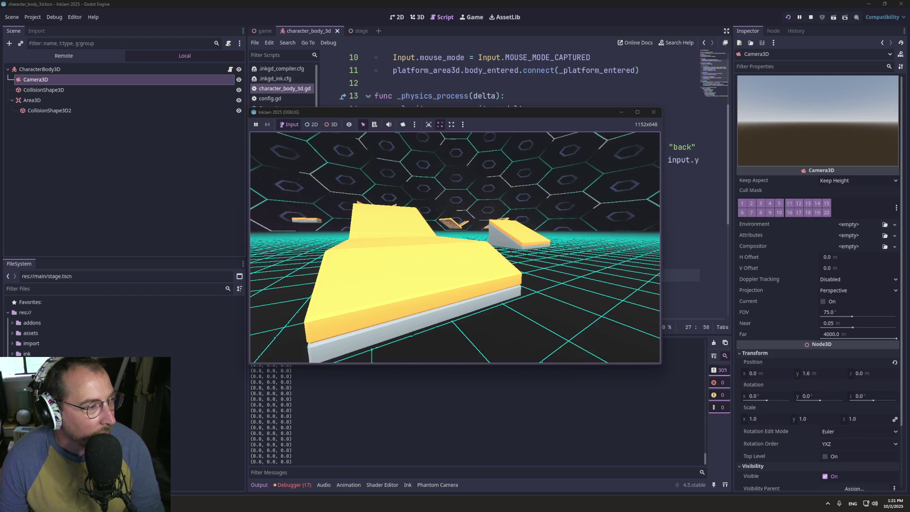
key(w)
key(s)
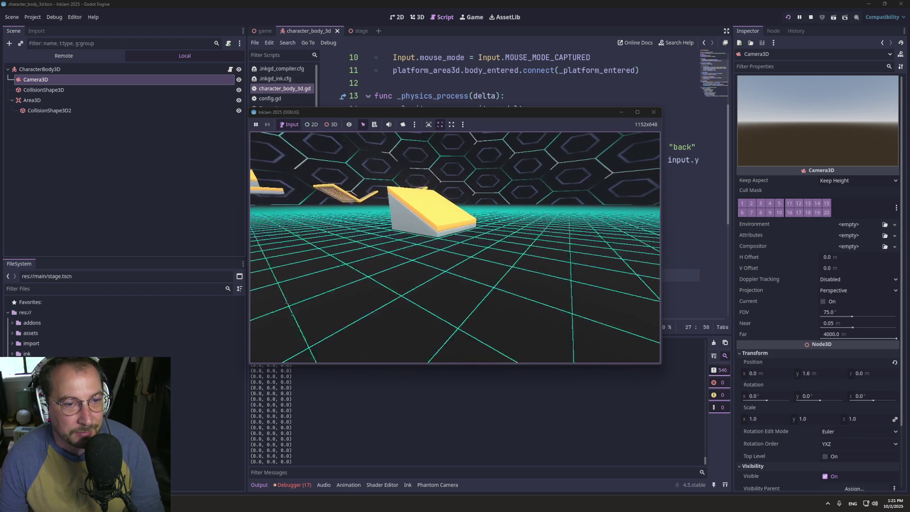
key(w)
key(w)
key(w)
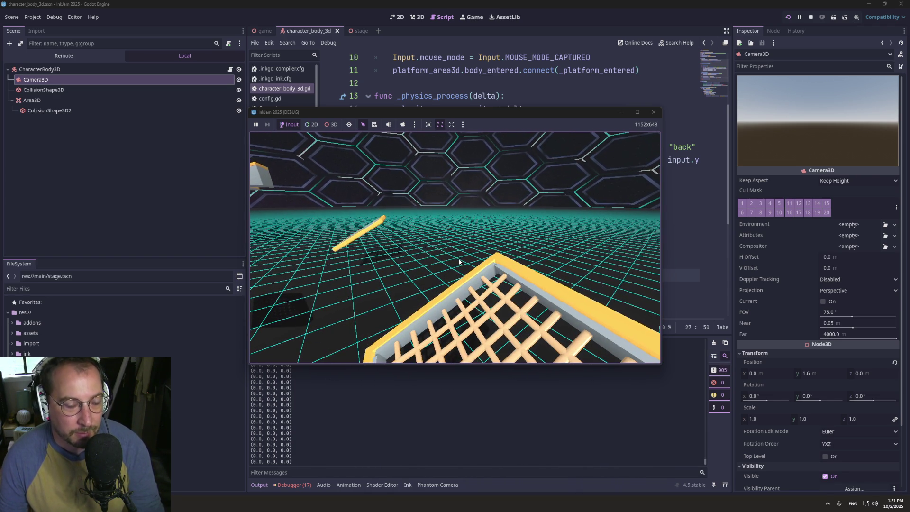
key(F8)
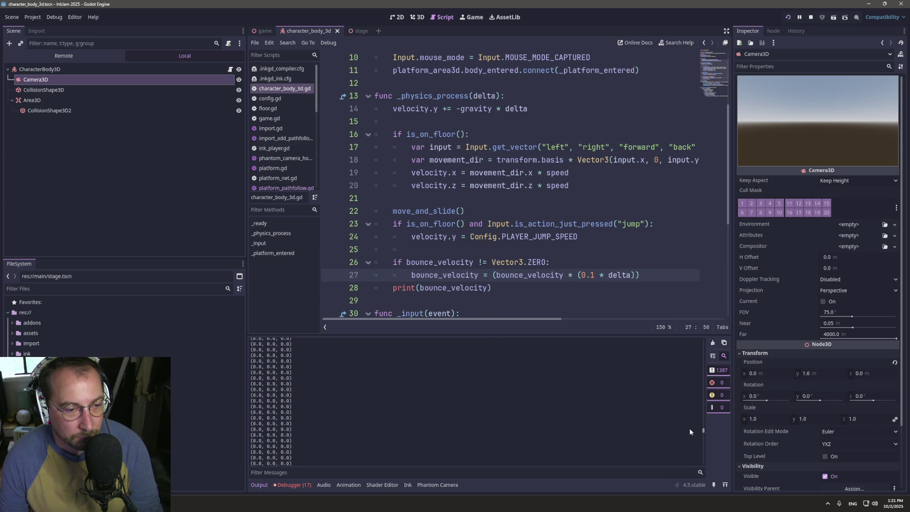
- Review the script and highlight every use of bounce_velocity
scroll(689, 417, up, 10)
scroll(689, 403, down, 3)
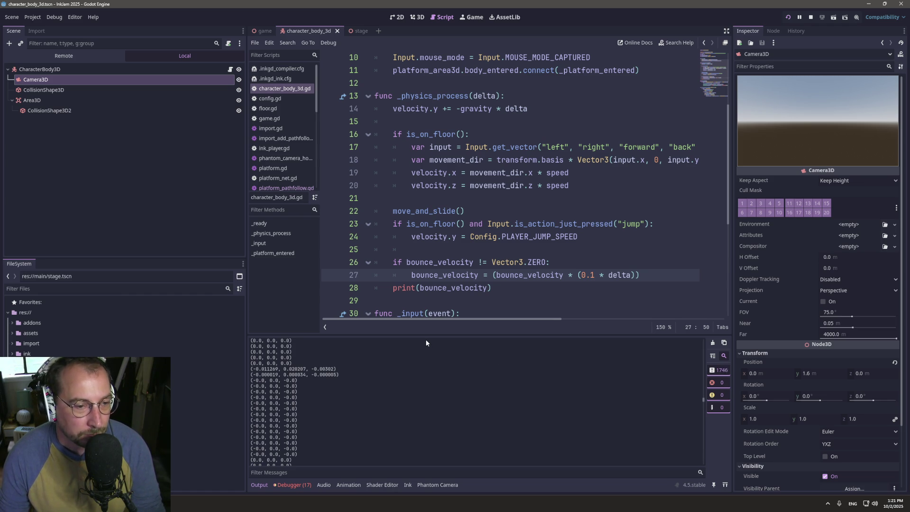
scroll(467, 401, up, 1)
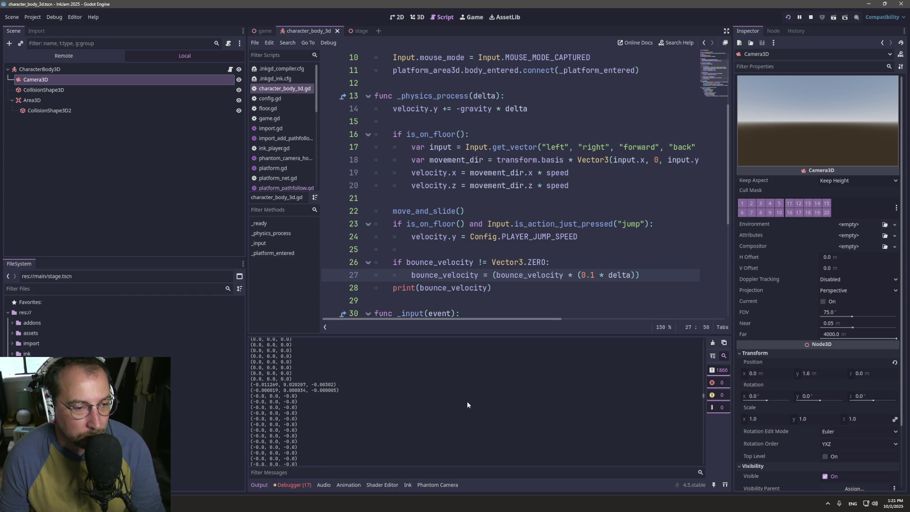
double_click(440, 276)
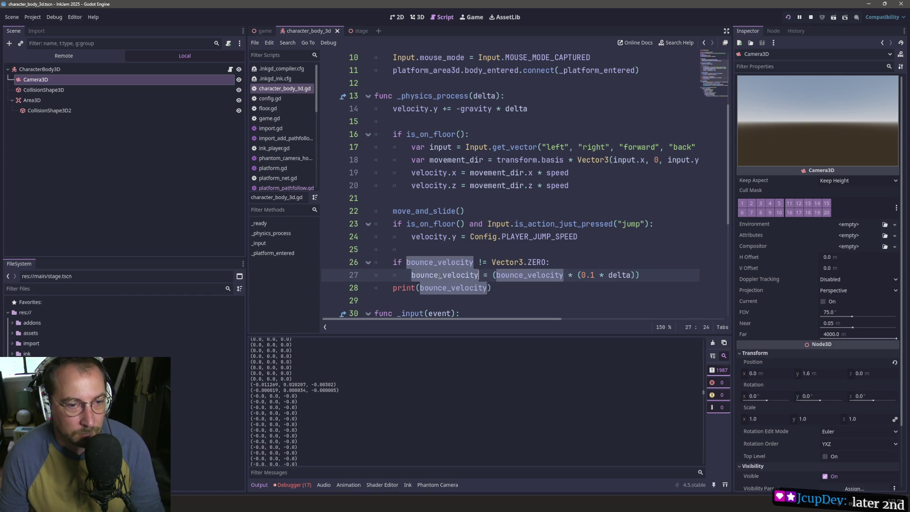
- Add 'velocity += bounce_velocity' on a new line after print(bounce_velocity)
click(509, 293)
key(Return)
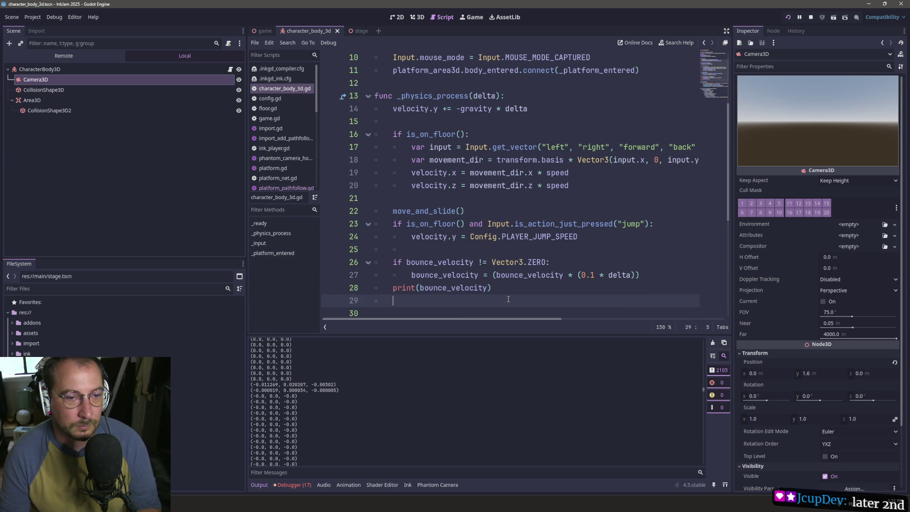
text(velocity )
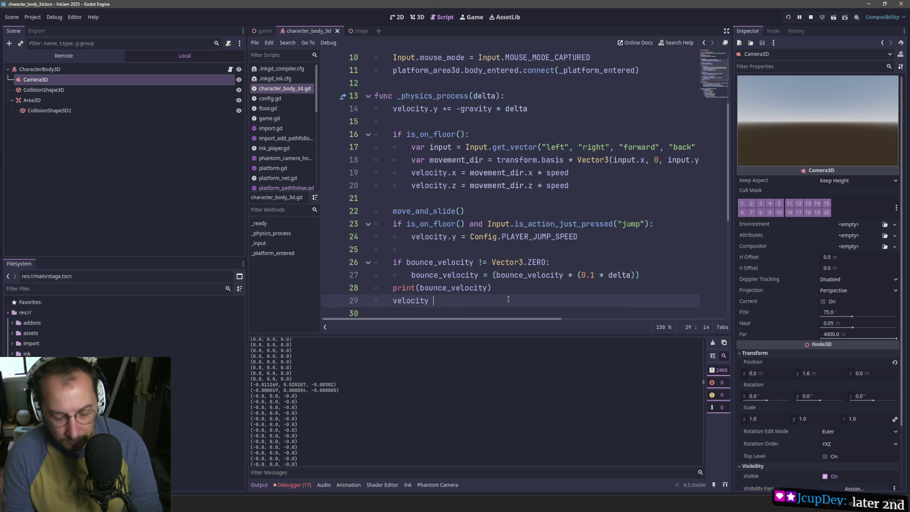
text(+=)
text(bounce_velocity)
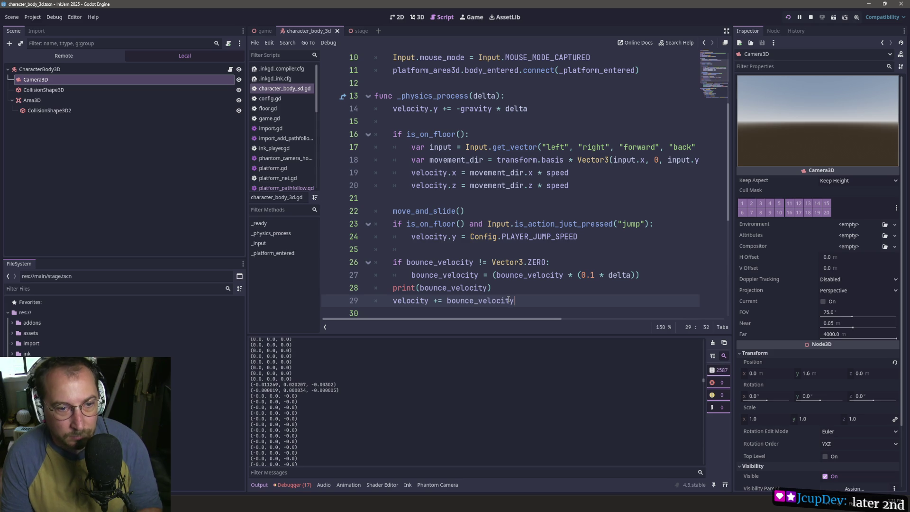
- Run the game to test the added velocity, then return to the script editor
key(F5)
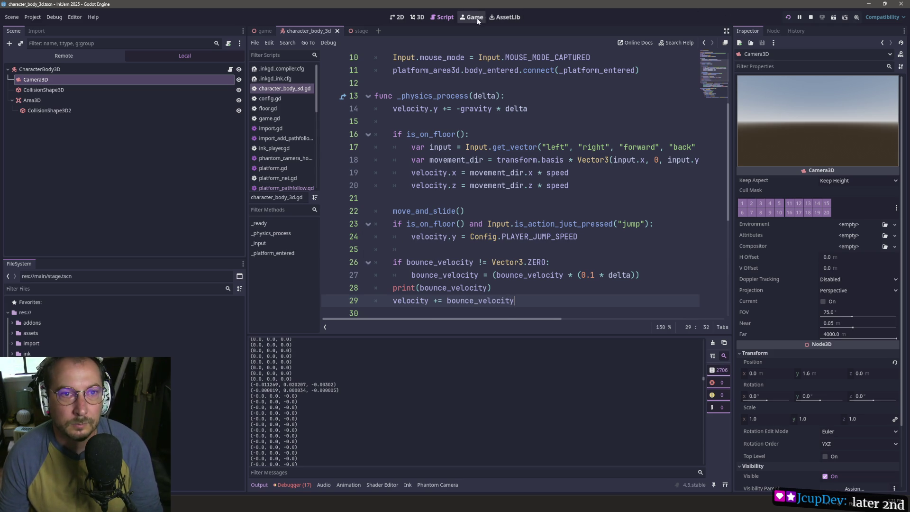
click(488, 172)
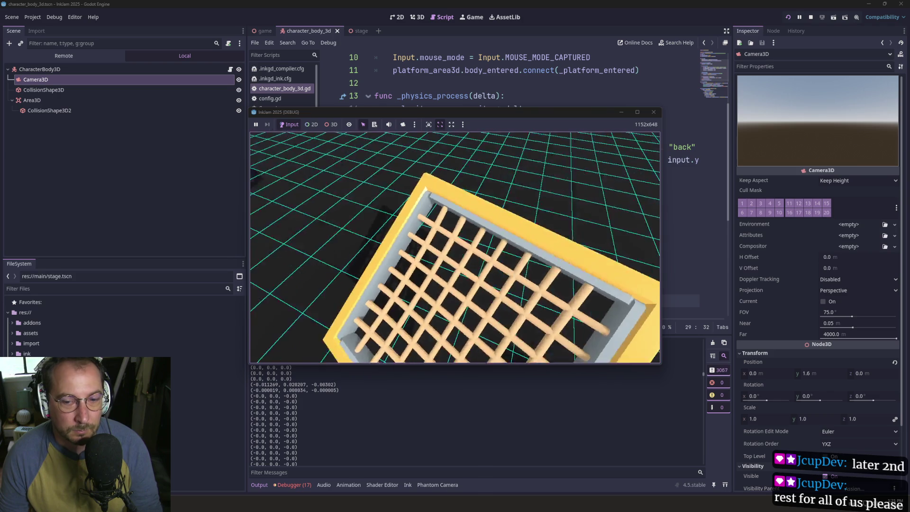
click(704, 373)
click(408, 249)
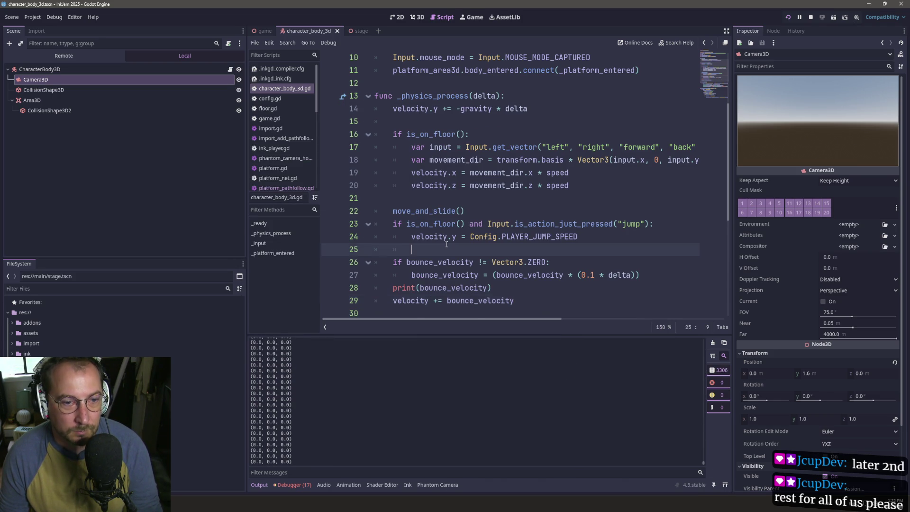
- Delete the print(bounce_velocity) line and comment out the bounce decay block on lines 26–27
scroll(407, 186, down, 3)
triple_click(398, 174)
key(BackSpace)
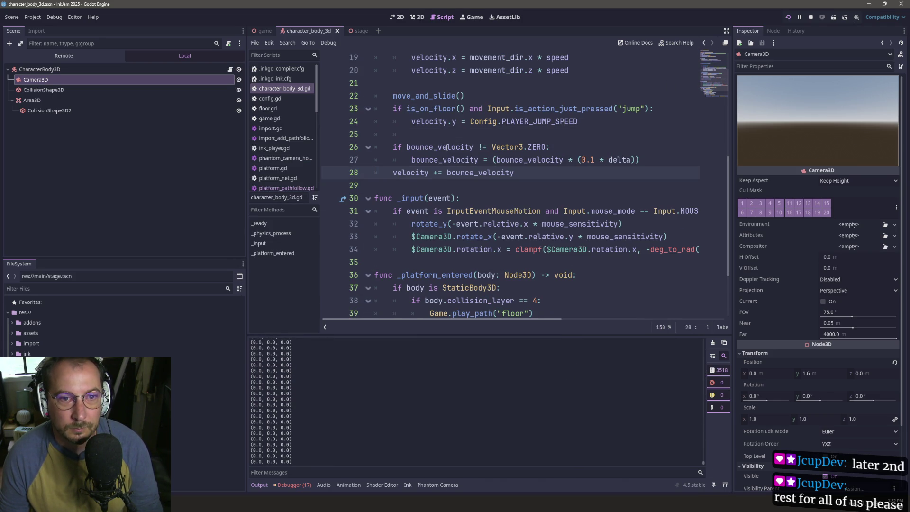
click(411, 160)
shift+click(394, 145)
key(ctrl+k)
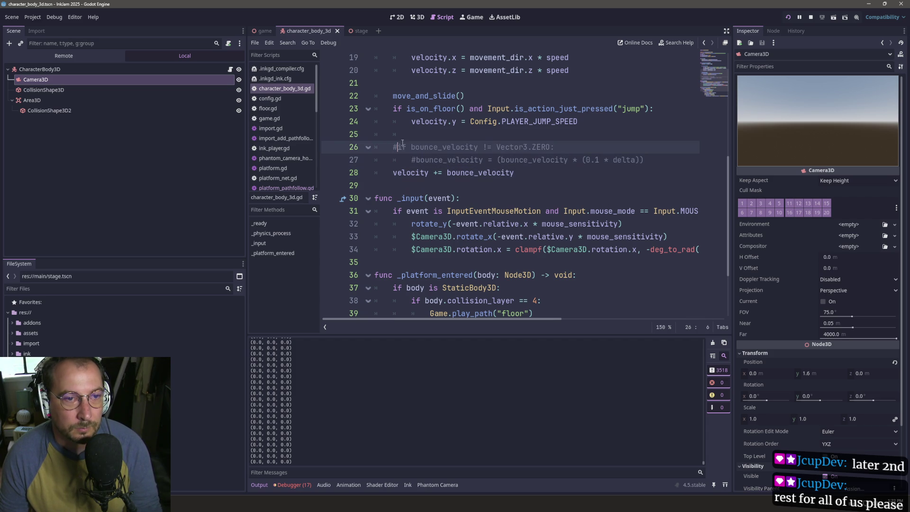
- Run the game without the decay, then stop it and return to line 28
click(788, 17)
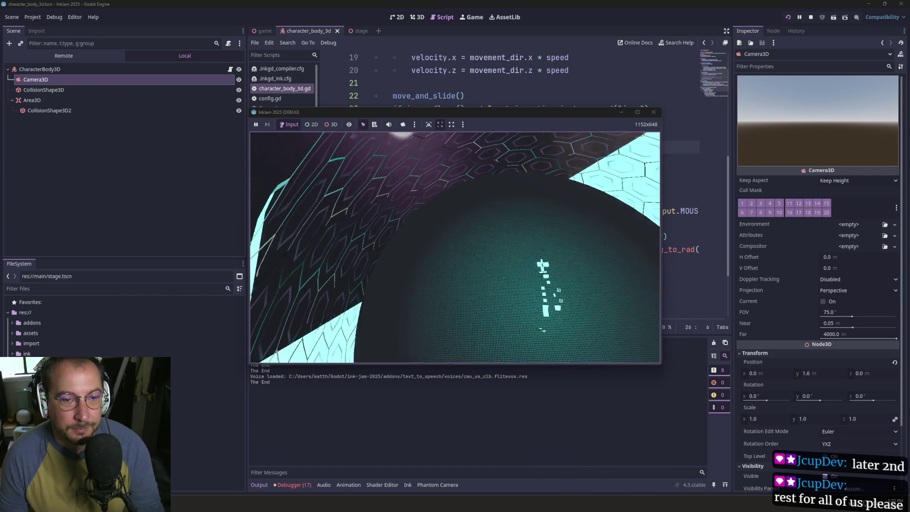
click(678, 211)
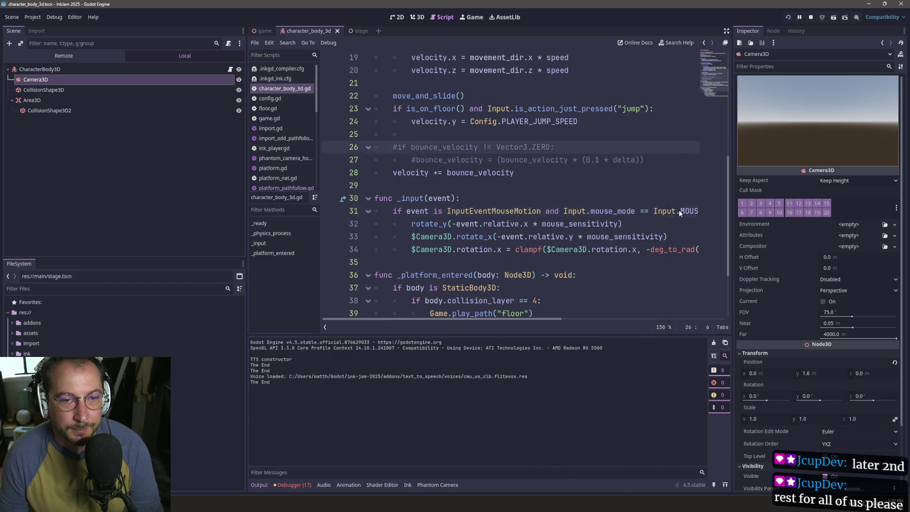
click(810, 17)
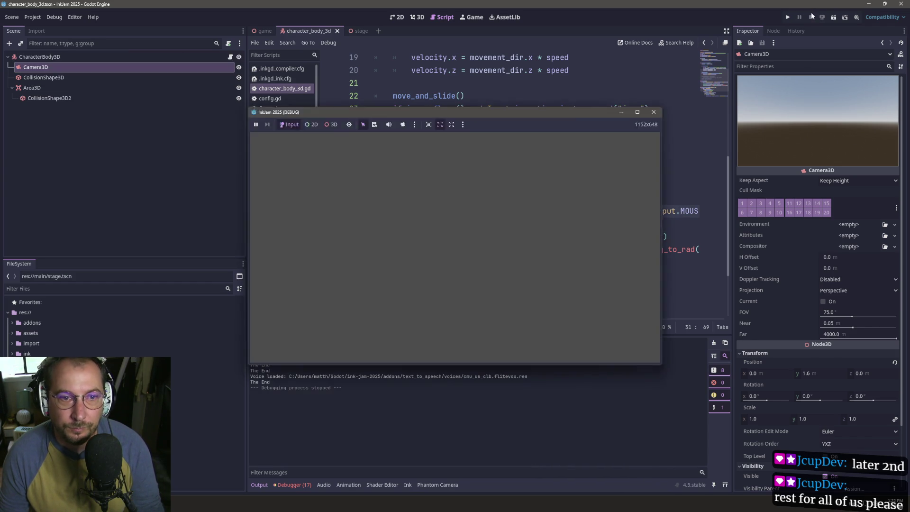
click(447, 173)
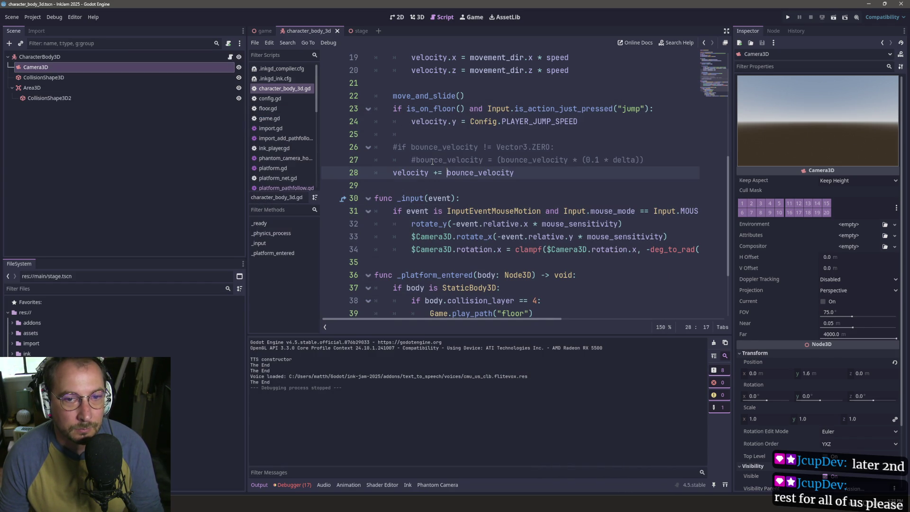
- Uncomment the bounce_velocity check and decay line on lines 26–27 and save the script
scroll(435, 98, up, 3)
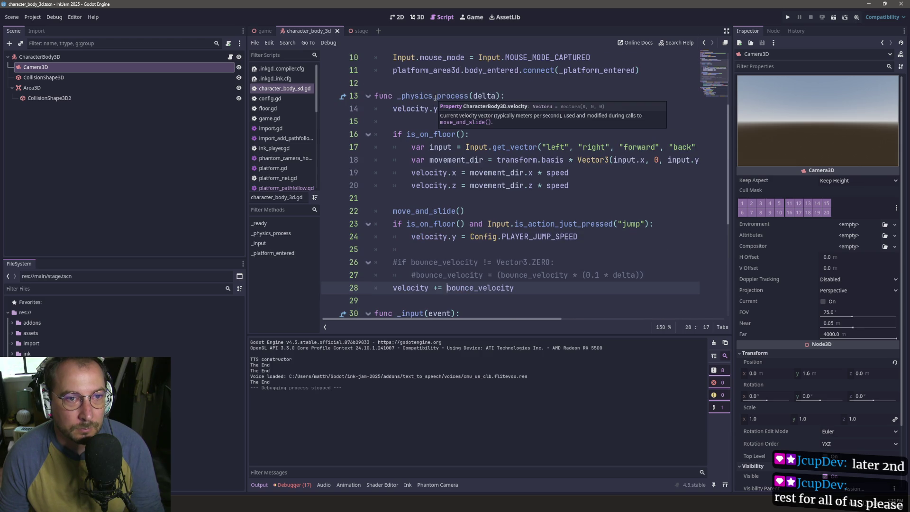
scroll(447, 195, down, 3)
scroll(447, 195, up, 3)
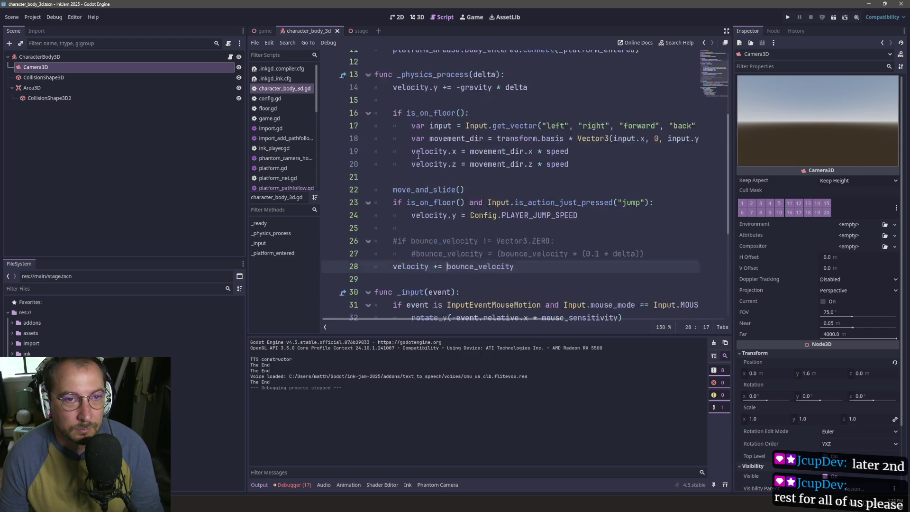
scroll(431, 174, down, 2)
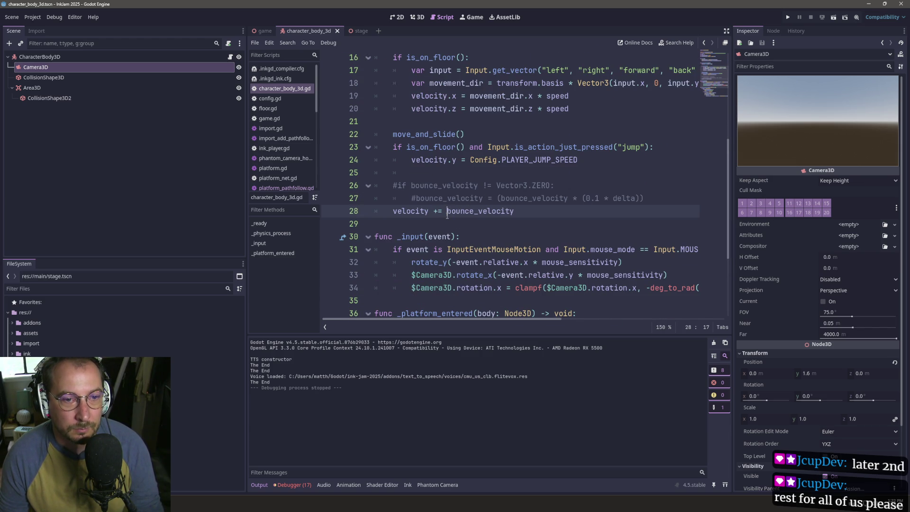
double_click(448, 216)
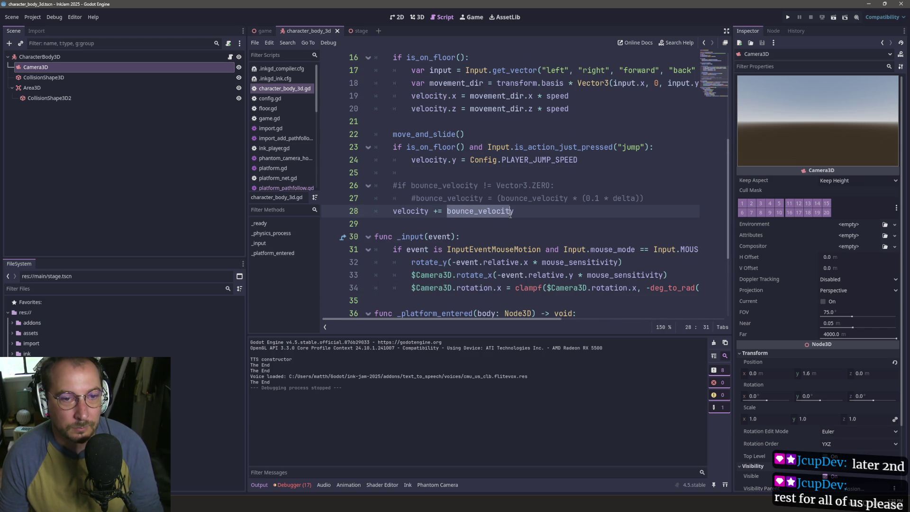
click(436, 185)
key(ctrl+k)
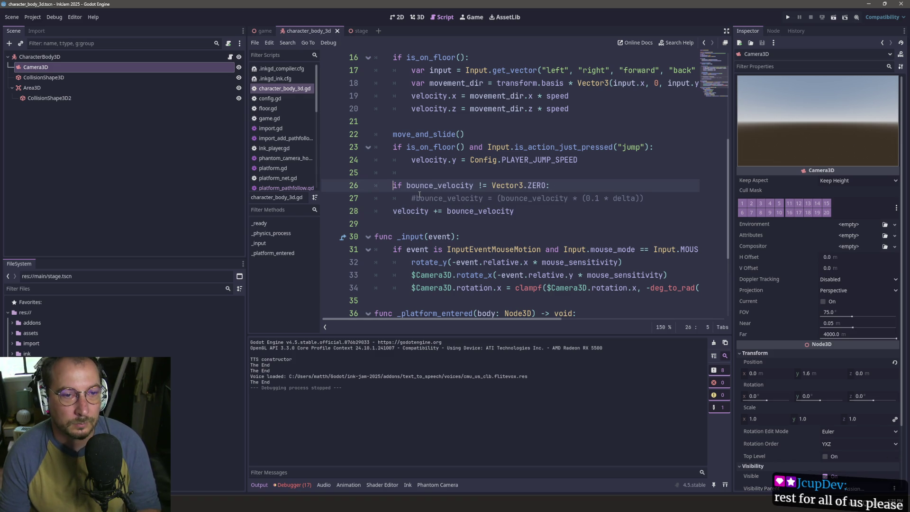
click(441, 211)
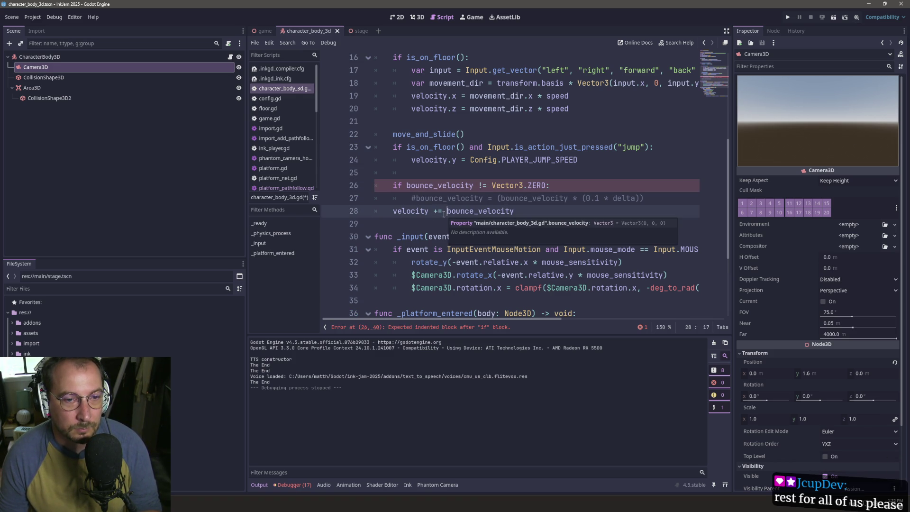
click(417, 199)
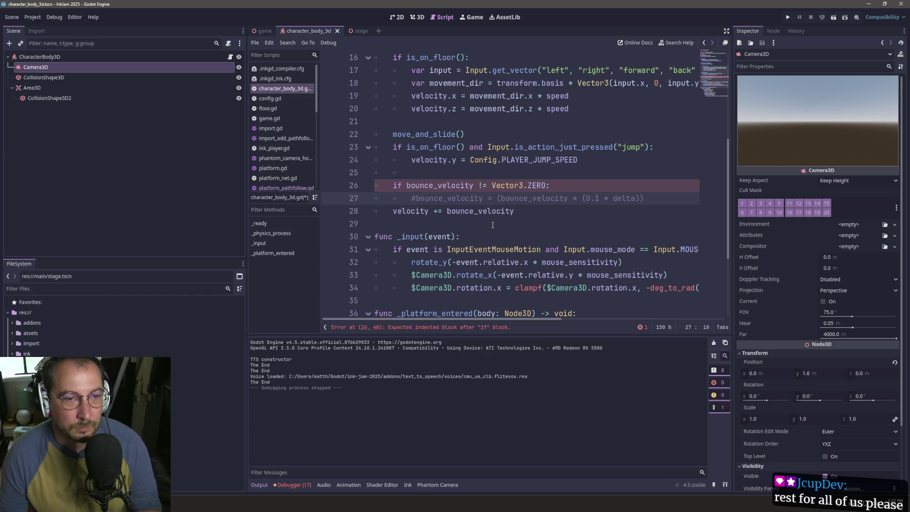
key(BackSpace)
key(ctrl+s)
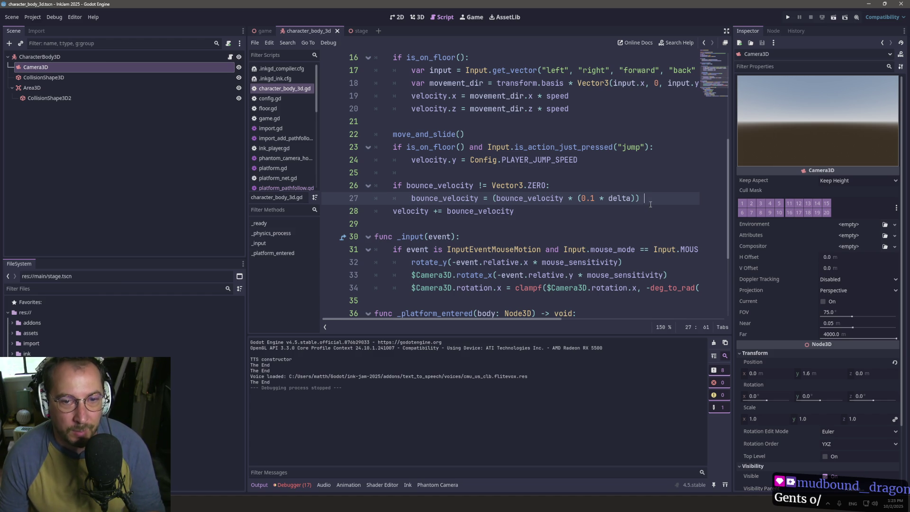
- Add a print(bounce_velocity) line right after the decay line
key(Return)
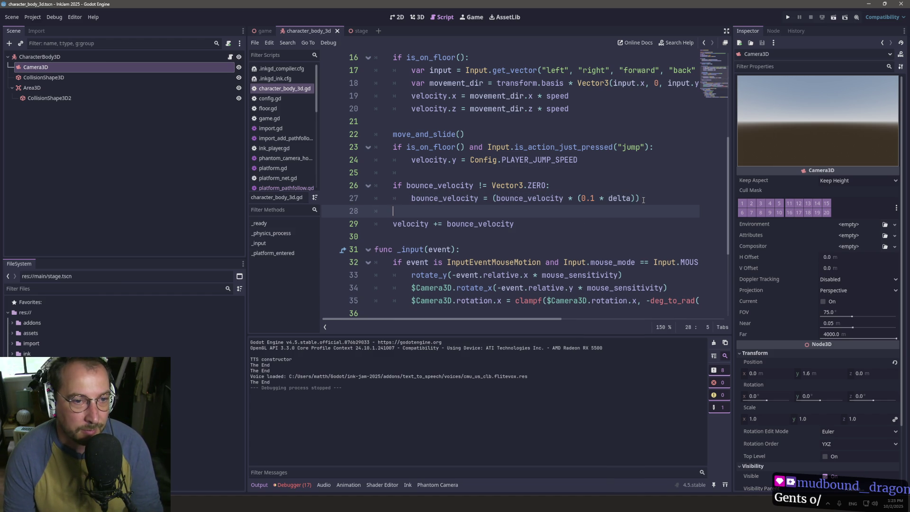
text(oru)
key(BackSpace)
key(BackSpace)
key(BackSpace)
text(print(bounce_velocity)
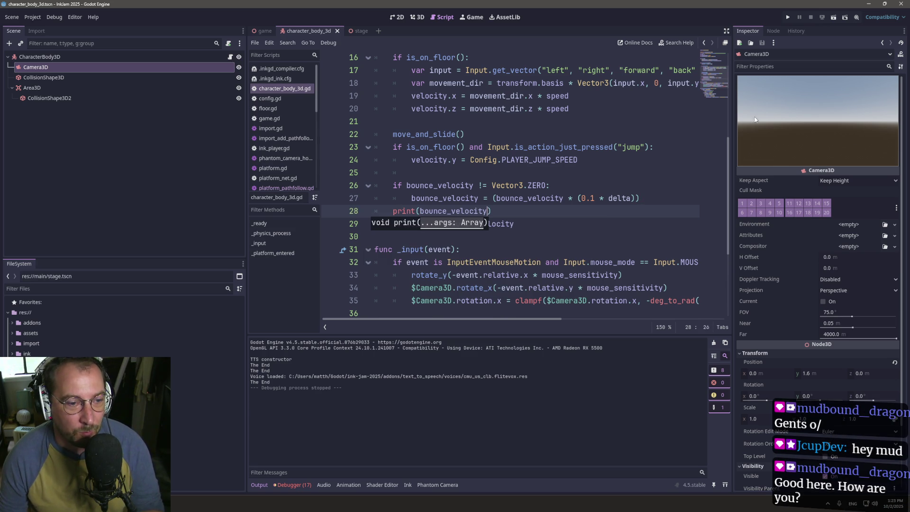
click(592, 189)
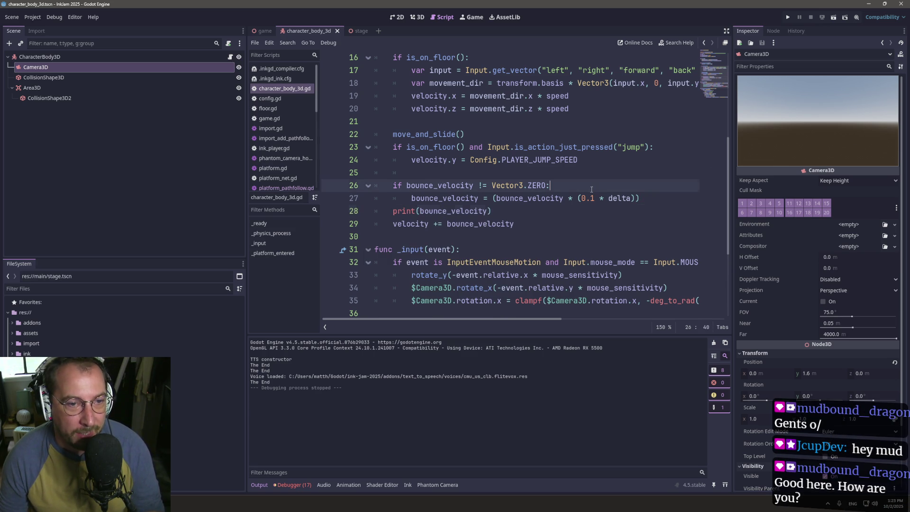
- Run the game and walk the player onto the yellow ramp to watch the printed bounce values
click(789, 17)
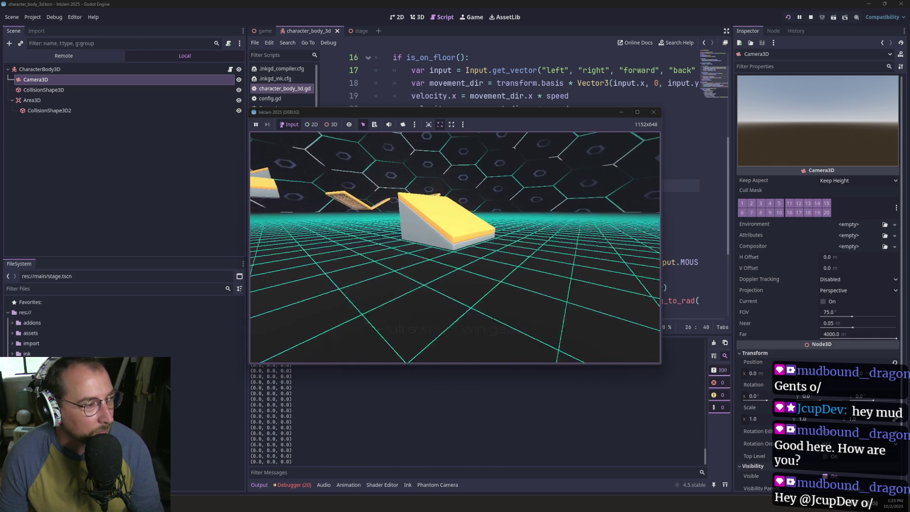
key(w)
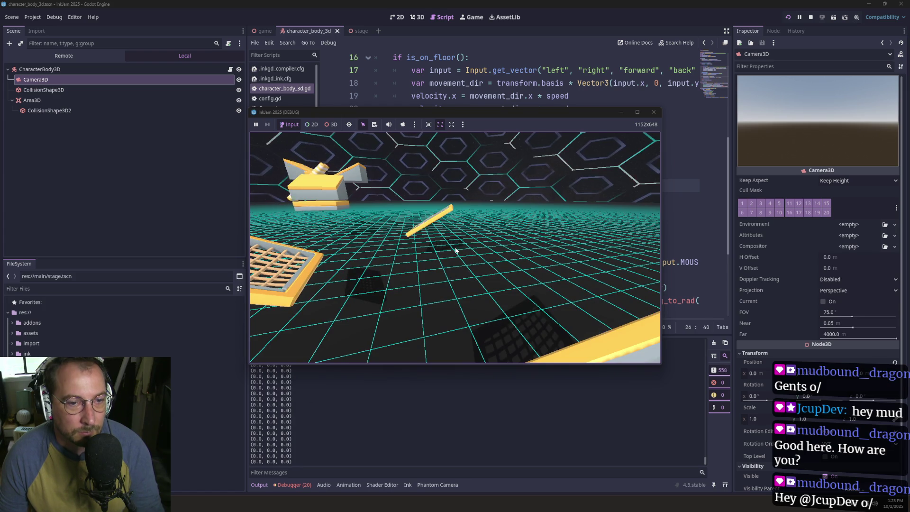
drag(479, 83, 478, 95)
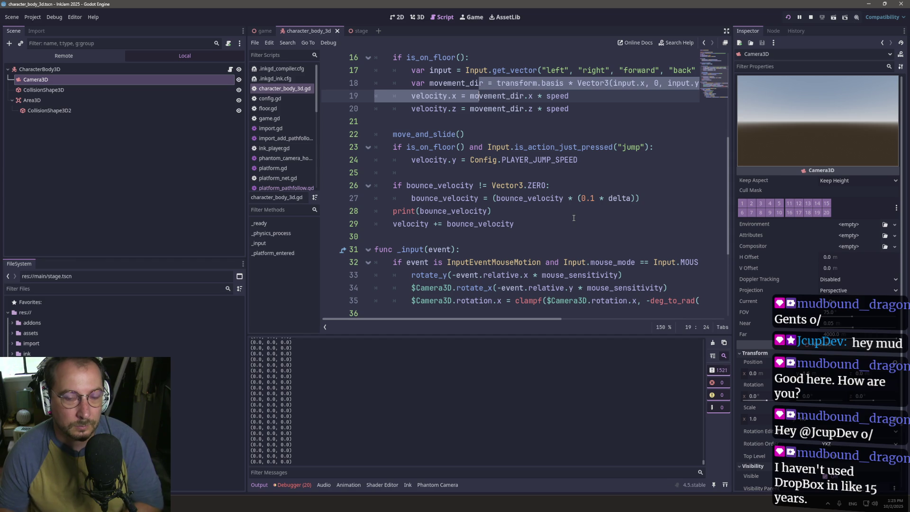
- Delete the opening parenthesis before bounce_velocity on line 27 and bring up Windows search
click(498, 199)
key(BackSpace)
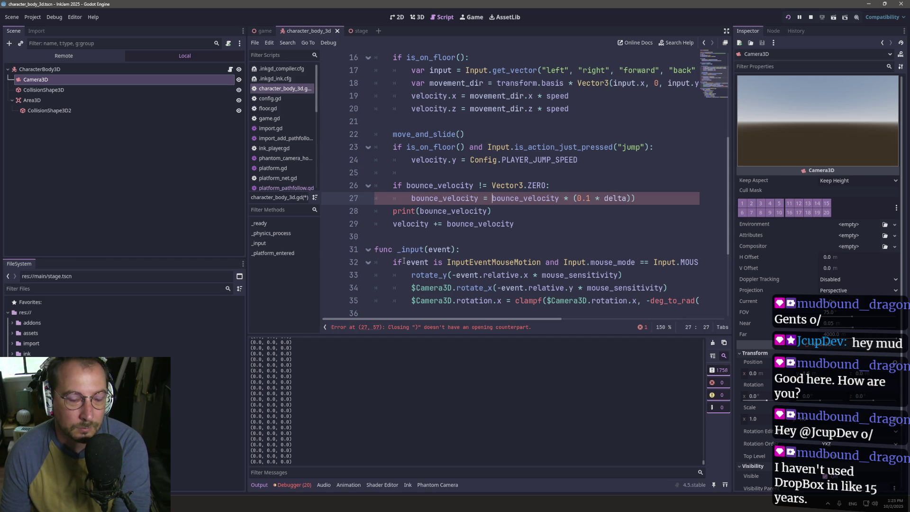
key(super)
- Launch Calculator by searching 'ca', then close it with Alt+F4
text(cal)
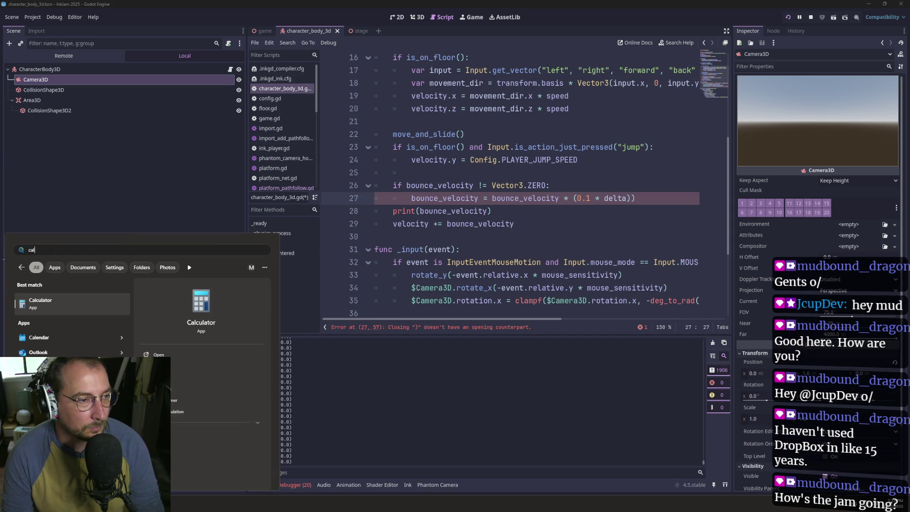
key(Return)
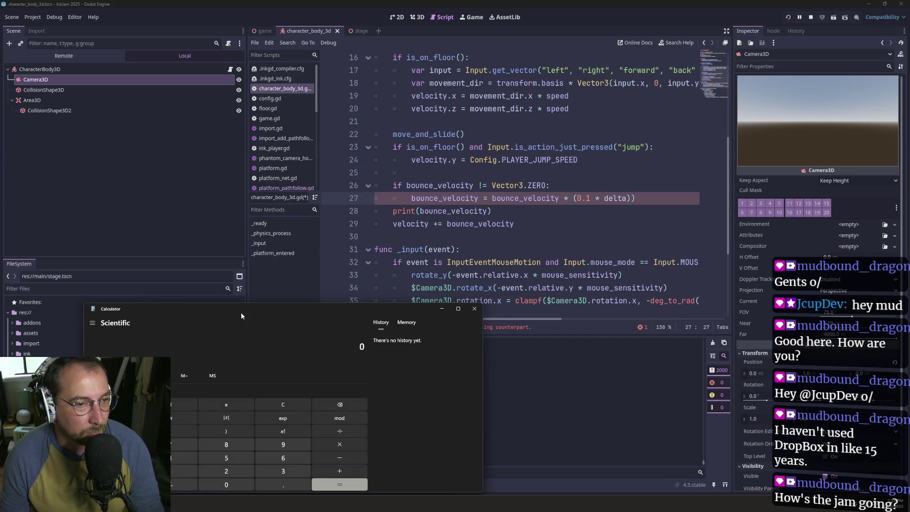
key(alt+F4)
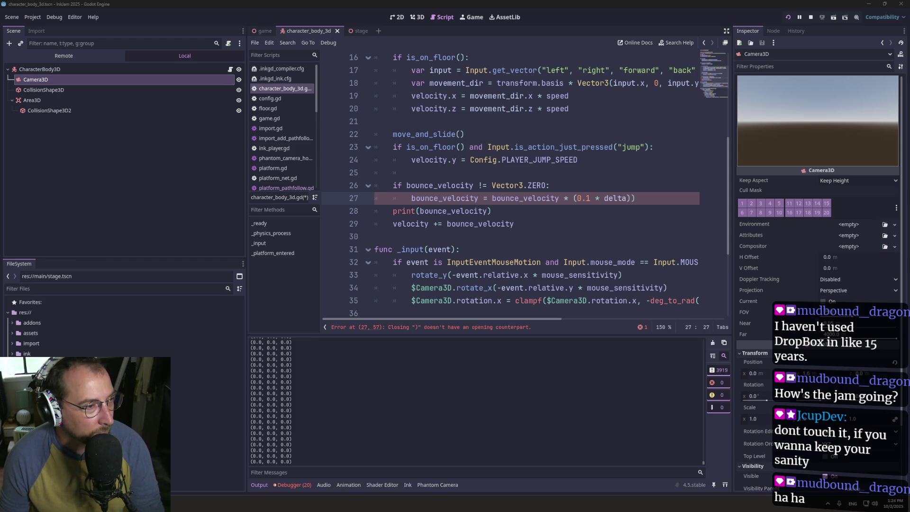
- Change the factor on line 27 to 0.9, remove the stray closing parenthesis, and save
click(587, 198)
key(BackSpace)
text(9)
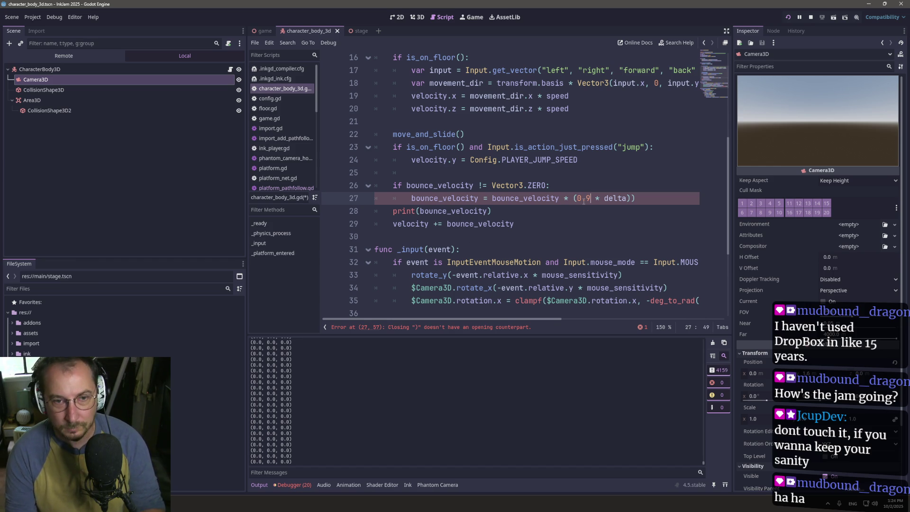
key(ctrl+s)
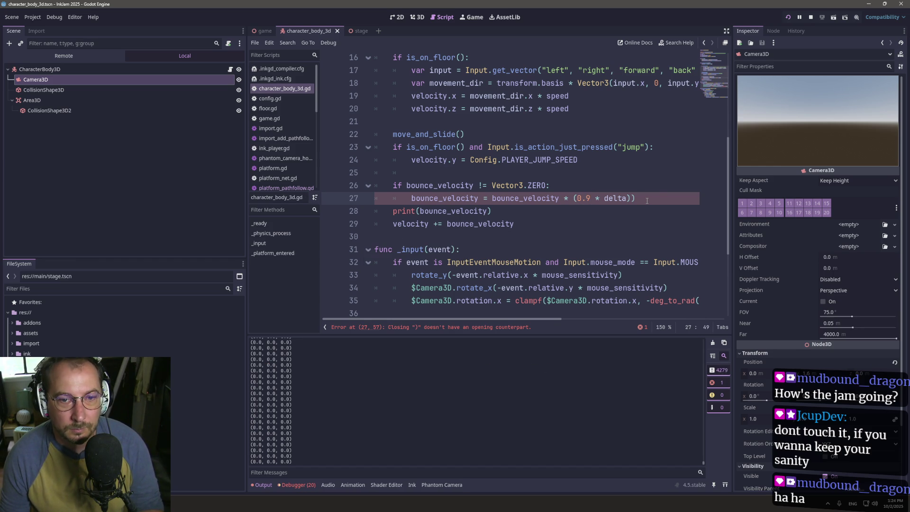
key(BackSpace)
text(s)
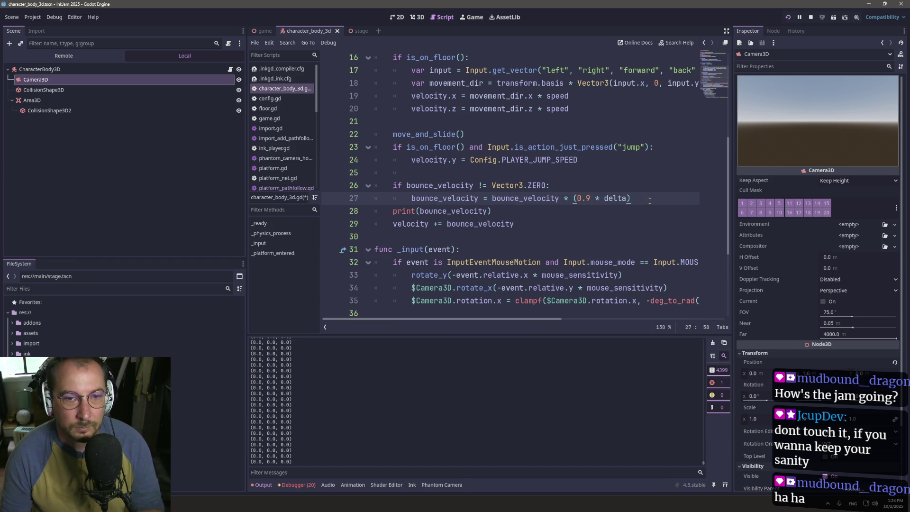
key(BackSpace)
key(ctrl+s)
- Playtest the 0.9 decay by walking onto the yellow ramp, then return to the editor
click(788, 18)
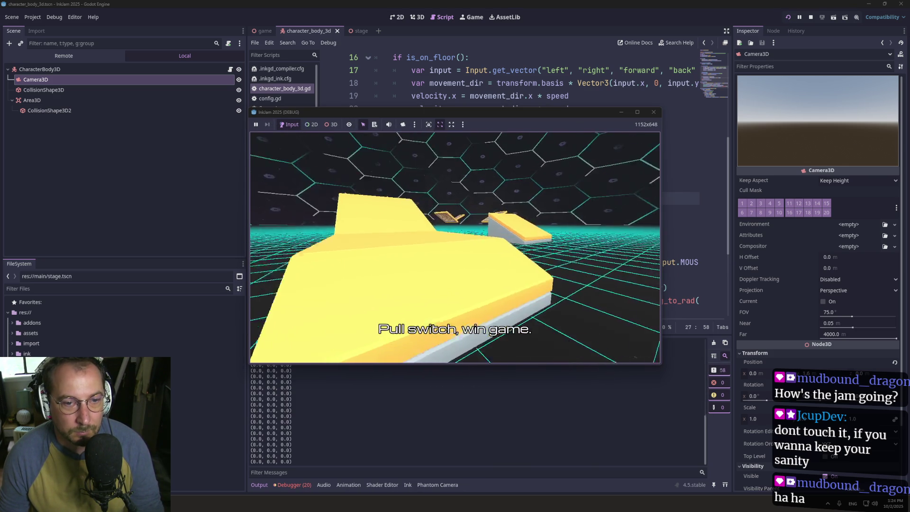
key(w)
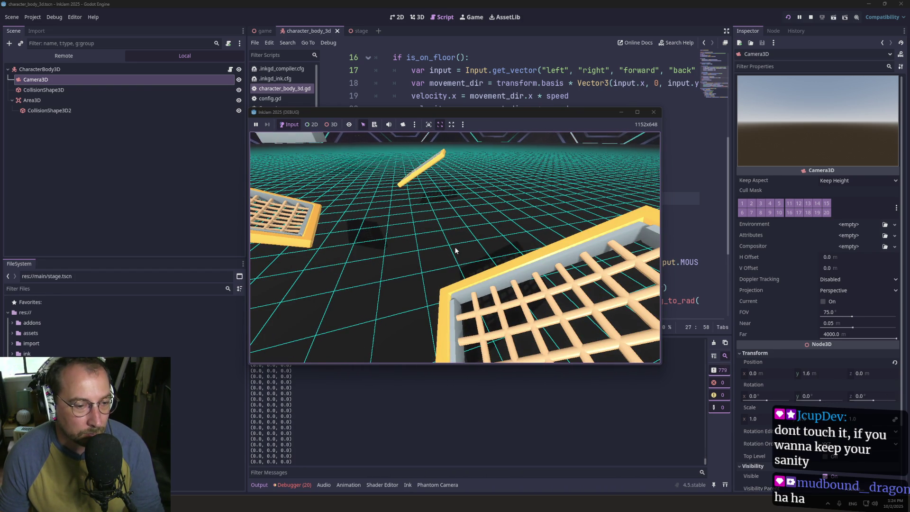
click(690, 220)
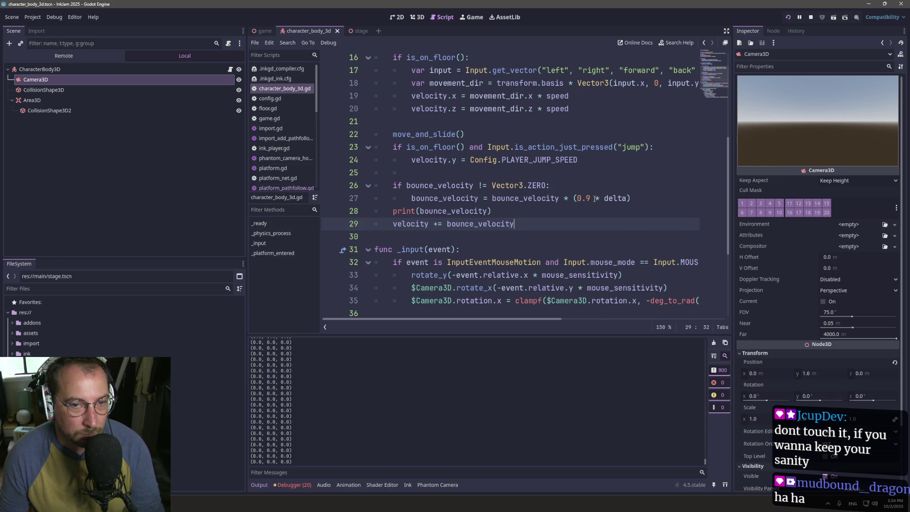
- Delete ' * delta' on line 27 so bounce_velocity is multiplied by a plain (0.9)
drag(578, 198, 627, 198)
double_click(615, 198)
click(592, 198)
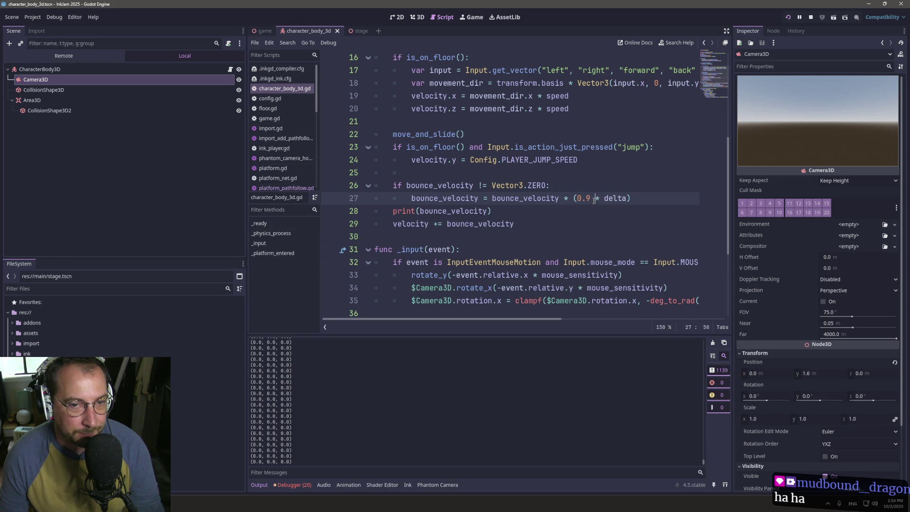
drag(593, 198, 627, 198)
key(Delete)
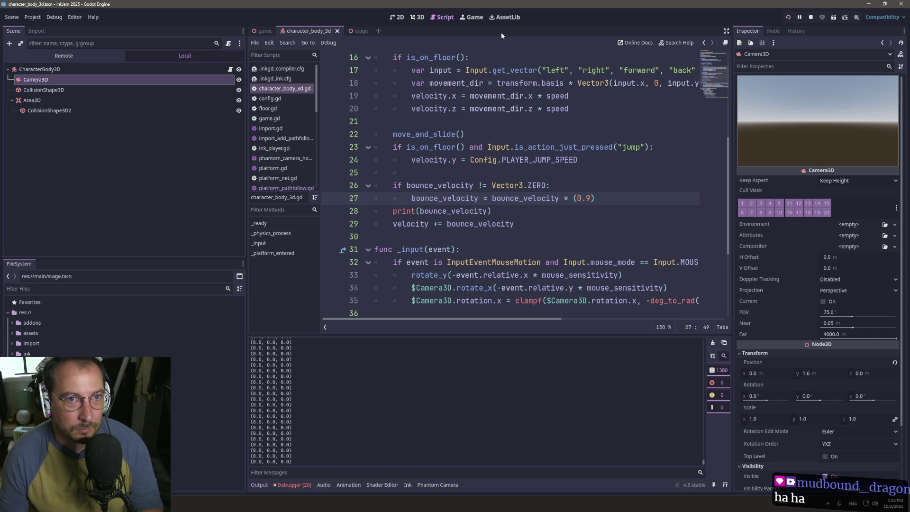
- Check the running game, then relaunch it to test the constant 0.9 decay
click(471, 17)
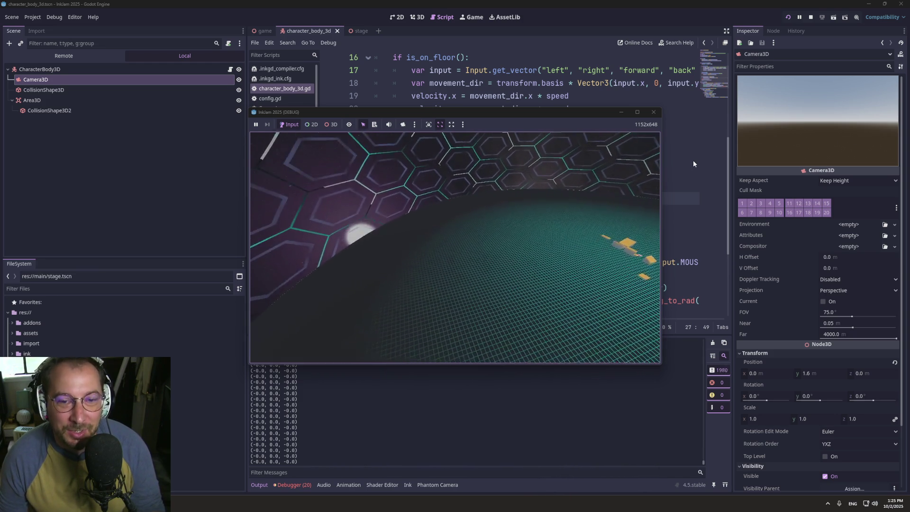
click(686, 188)
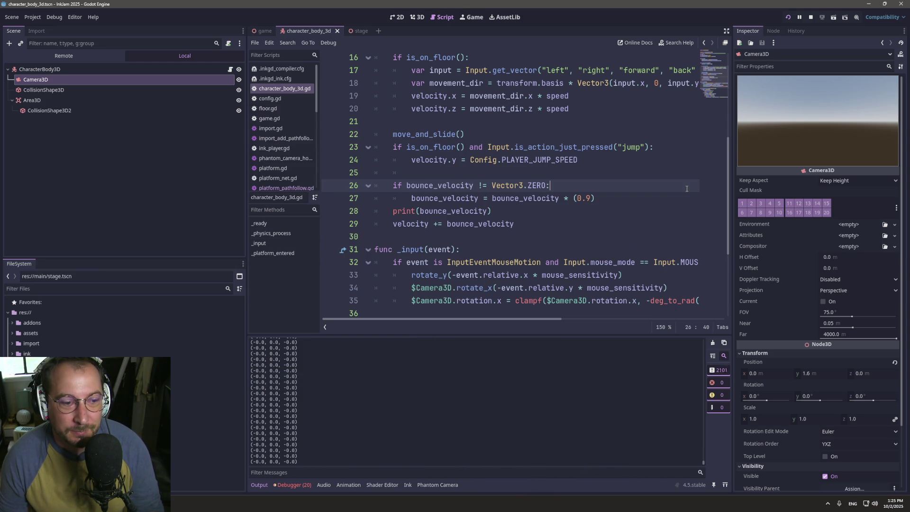
click(587, 198)
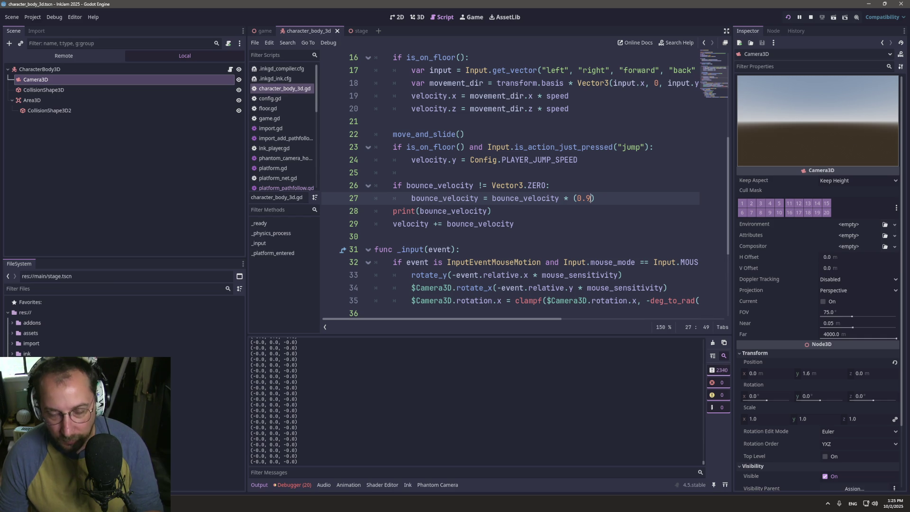
click(787, 17)
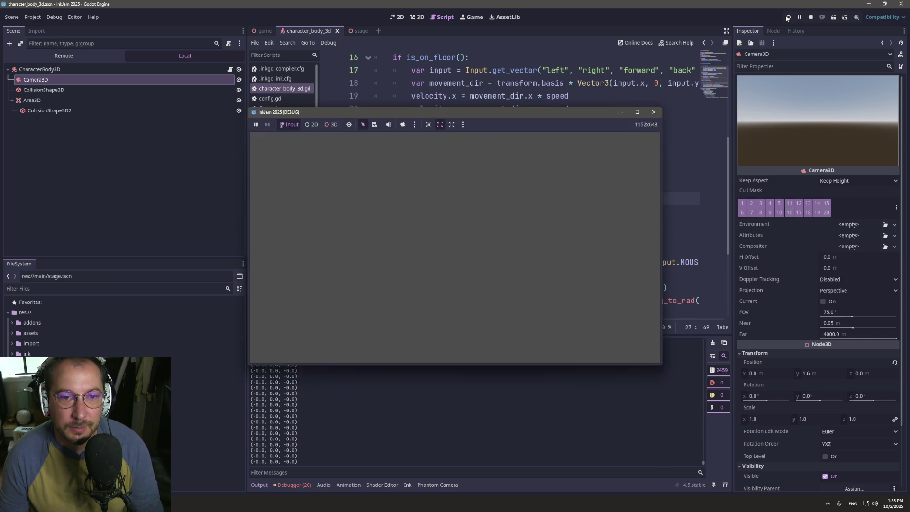
- Jump to the SAFETY_NET_JUMP definition in config.gd and run the game to test it
scroll(564, 187, up, 5)
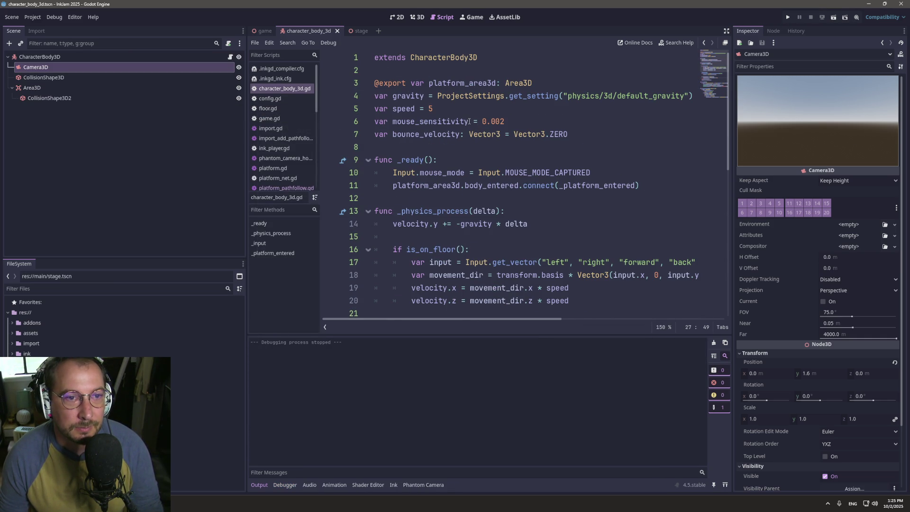
scroll(522, 210, down, 9)
drag(528, 320, 721, 328)
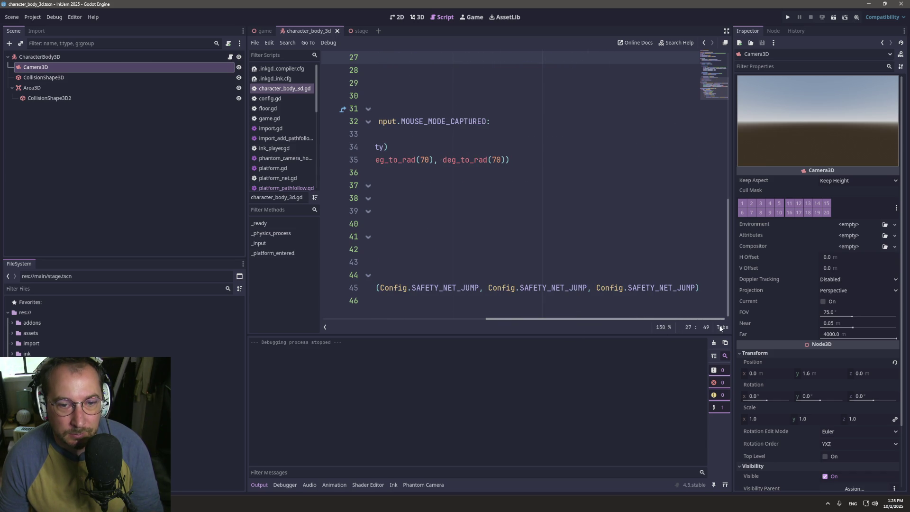
ctrl+click(650, 286)
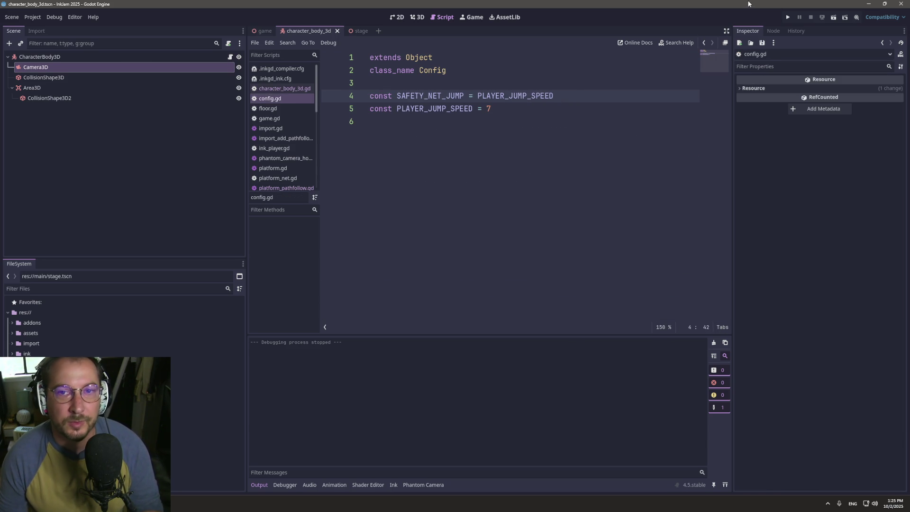
click(790, 17)
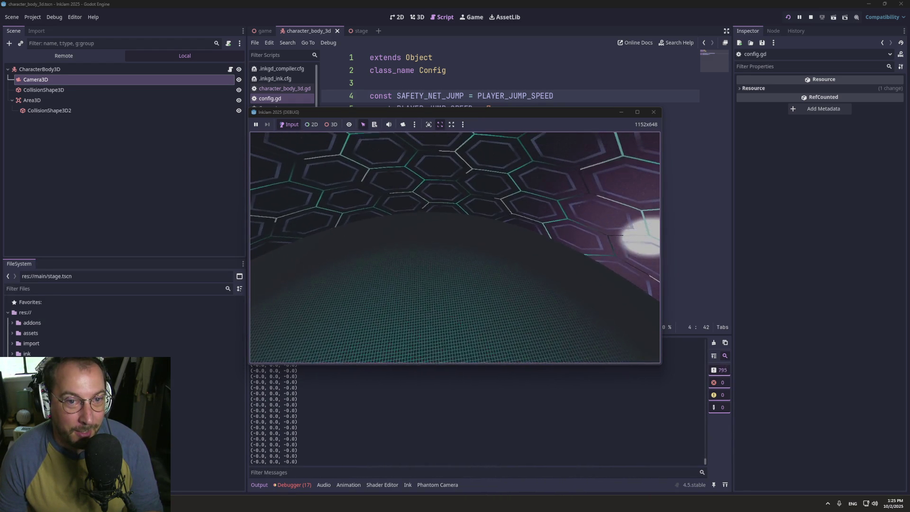
- Set SAFETY_NET_JUMP to PLAYER_JUMP_SPEED / 2, save config.gd, and relaunch the game
click(583, 100)
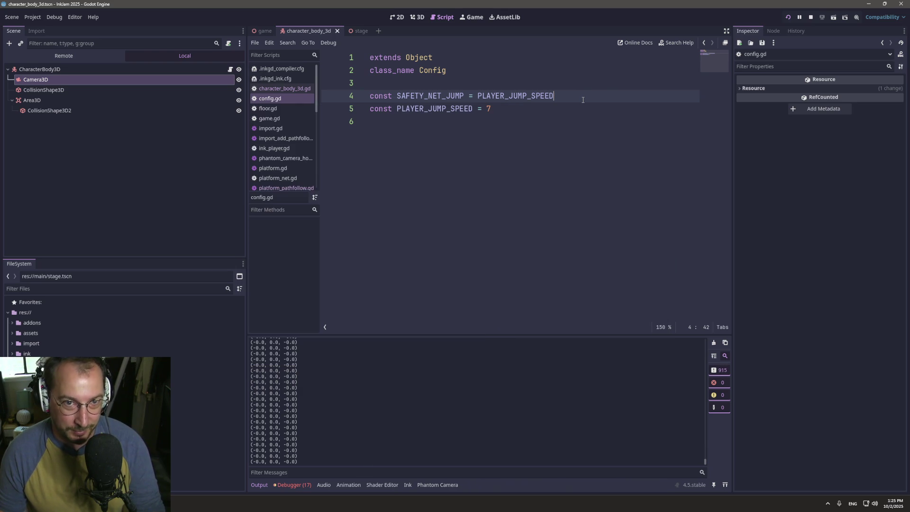
text(/2)
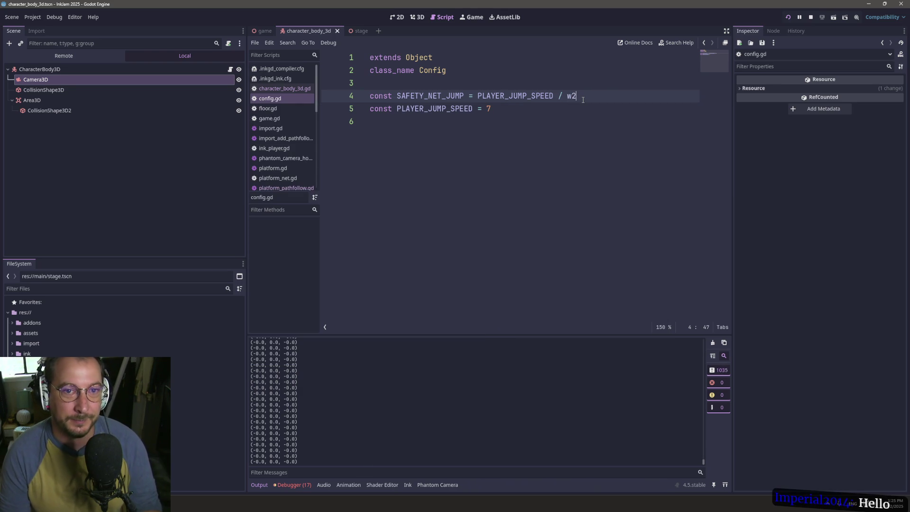
key(ctrl+s)
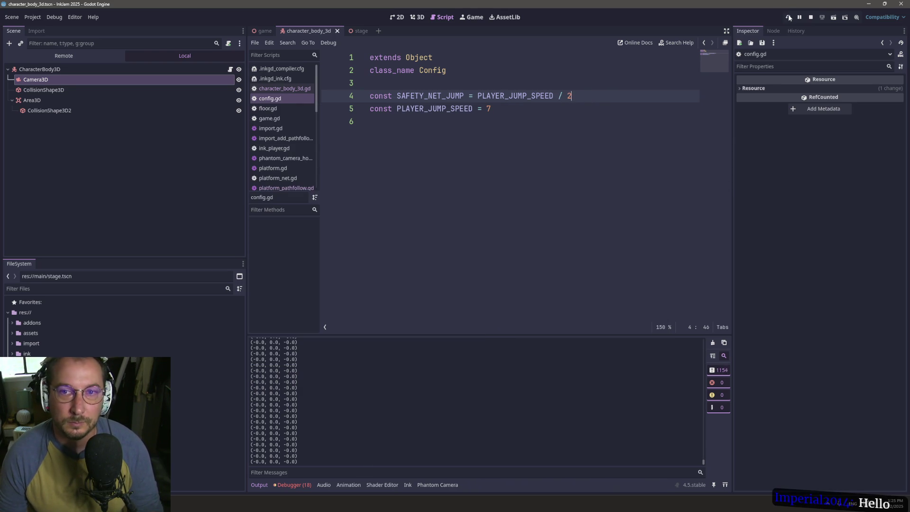
click(789, 17)
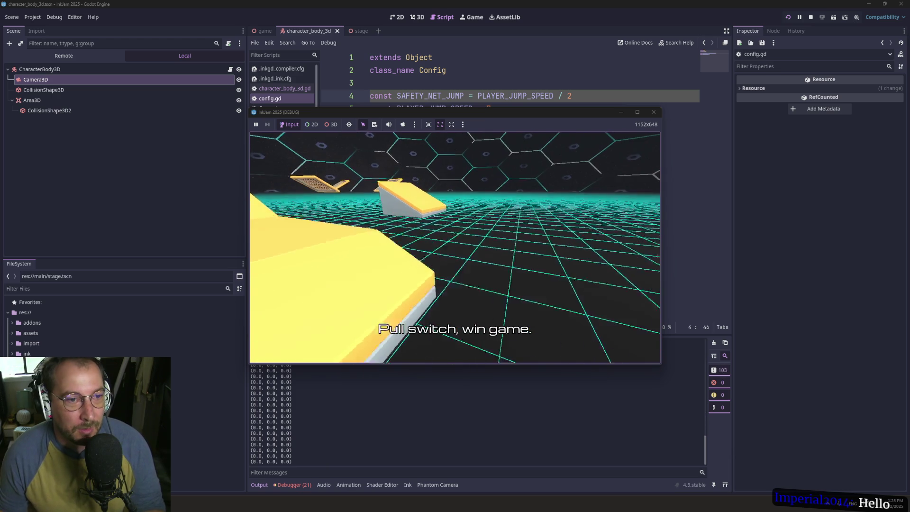
- Playtest the halved safety-net jump in a maximized game window, then close the game
click(637, 111)
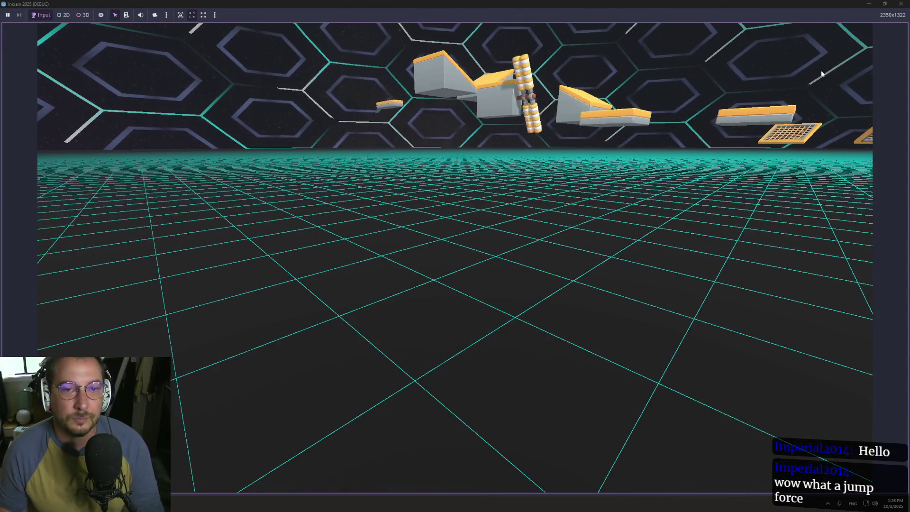
click(897, 5)
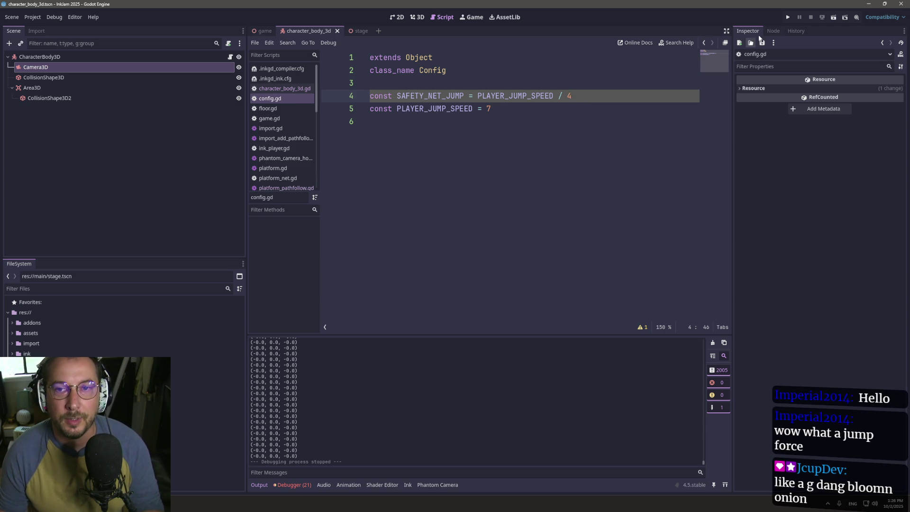
click(782, 15)
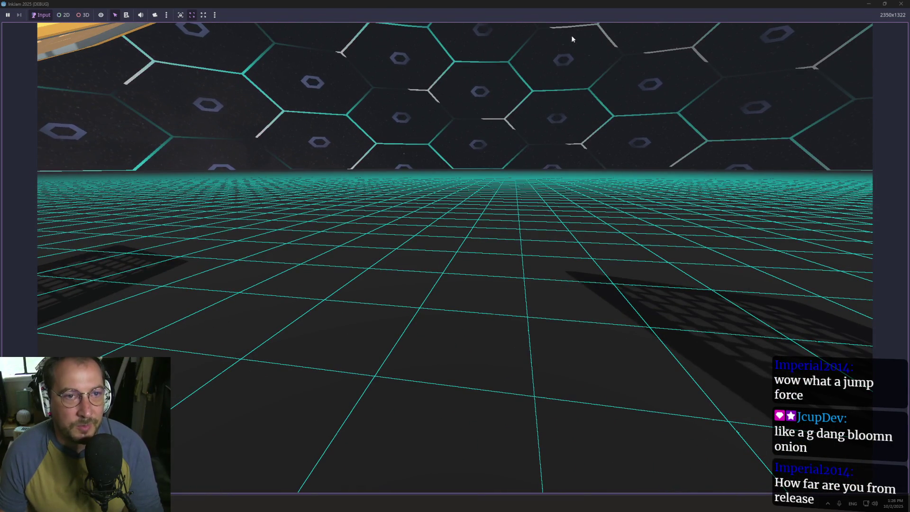
click(902, 3)
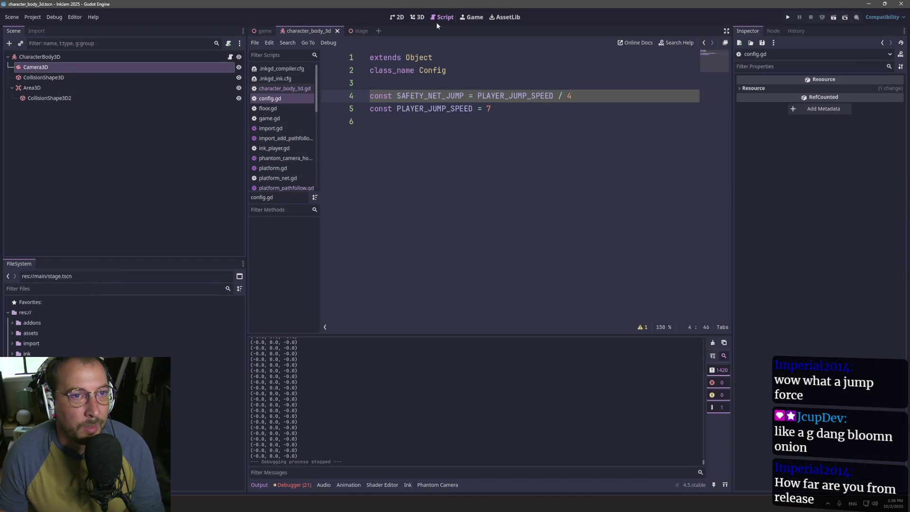
- In character_body_3d.gd, trim the leftover parenthesis after the (0.9) factor on line 27 and save
click(286, 89)
click(498, 217)
mouse_move(567, 160)
mouse_down()
mouse_move(568, 173)
mouse_move(569, 147)
mouse_up()
scroll(566, 151, up, 2)
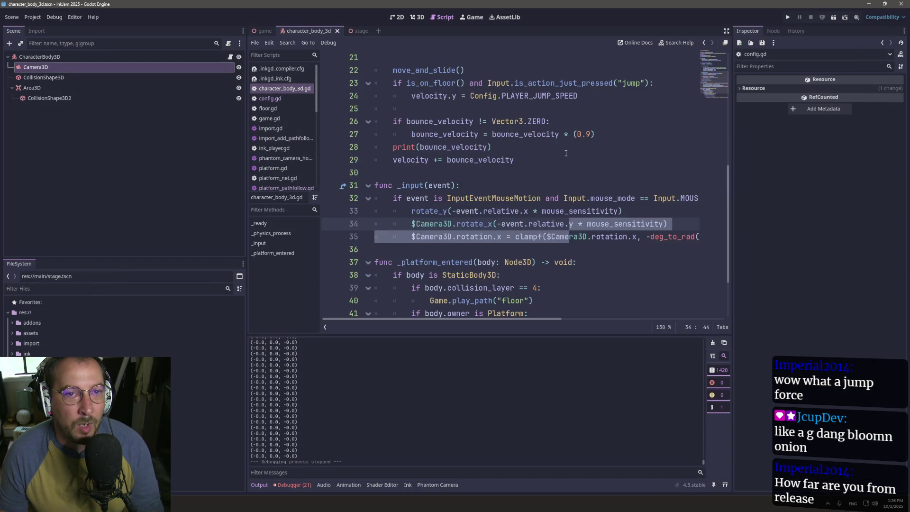
scroll(566, 151, up, 3)
click(573, 250)
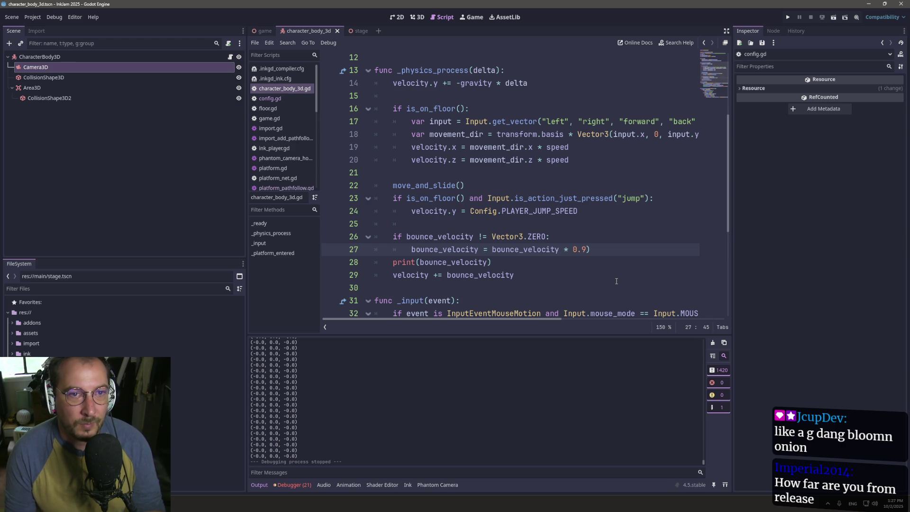
key(Right)
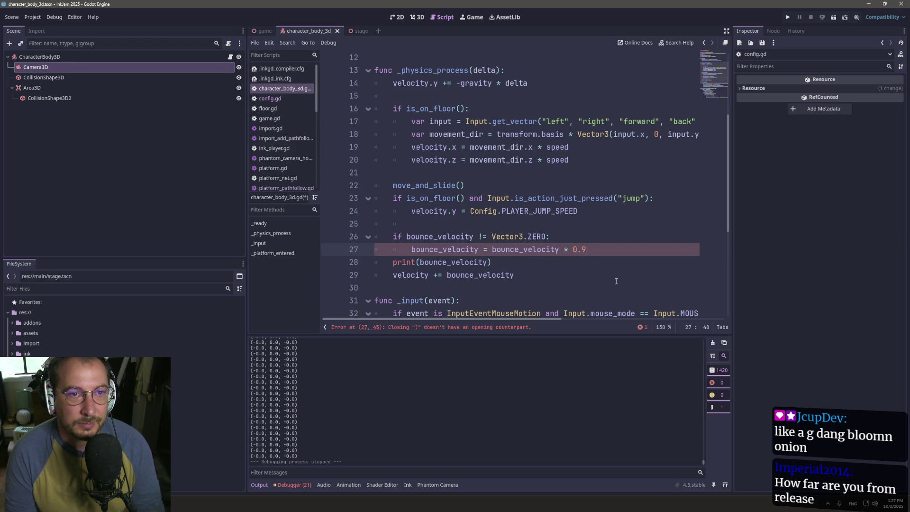
key(ctrl+s)
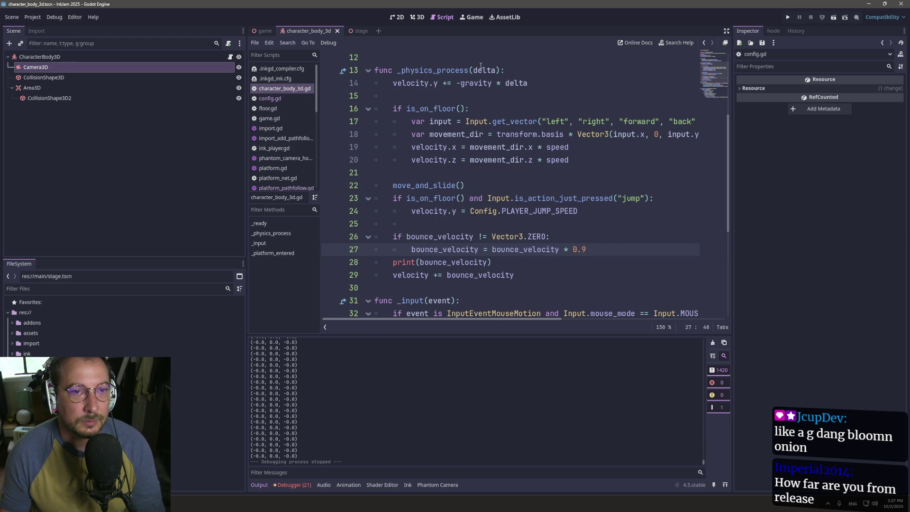
- Check the gravity definition and swap line 27's 0.9 factor for the physics delta parameter
ctrl+click(477, 88)
scroll(550, 111, down, 5)
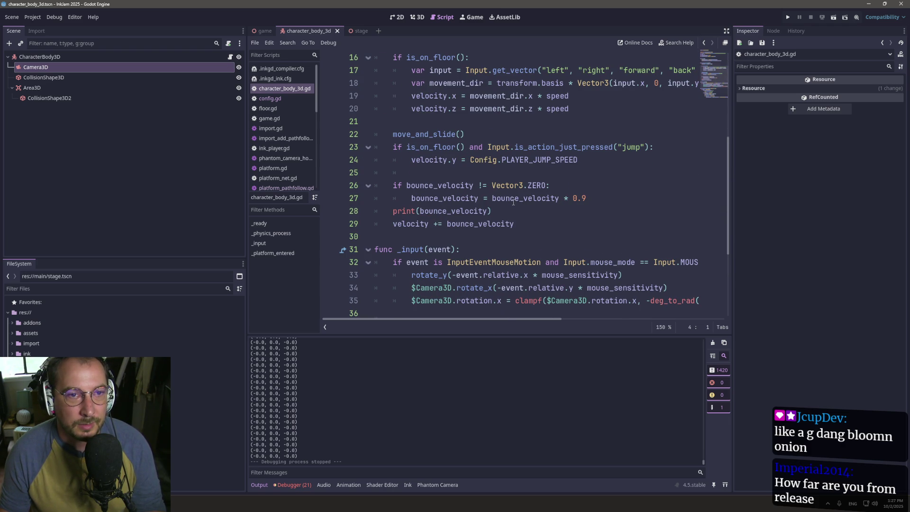
scroll(513, 203, up, 4)
scroll(513, 202, down, 2)
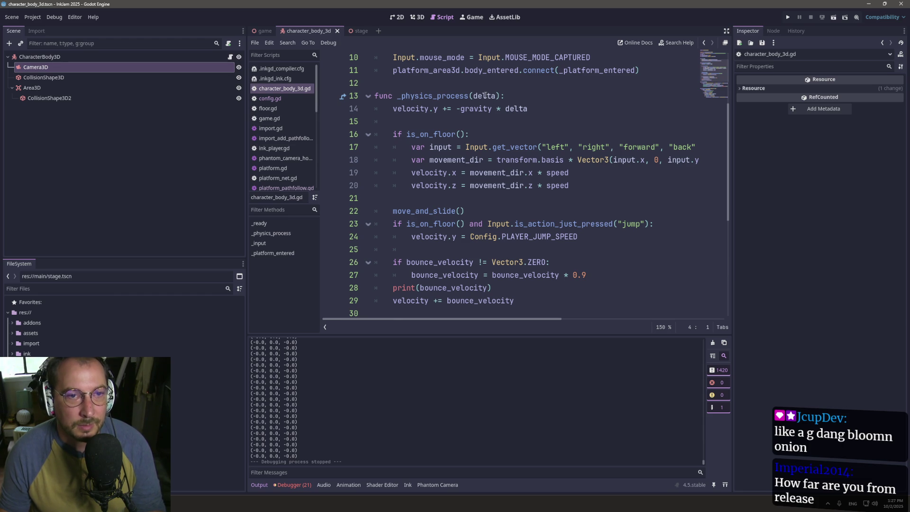
click(473, 110)
double_click(483, 96)
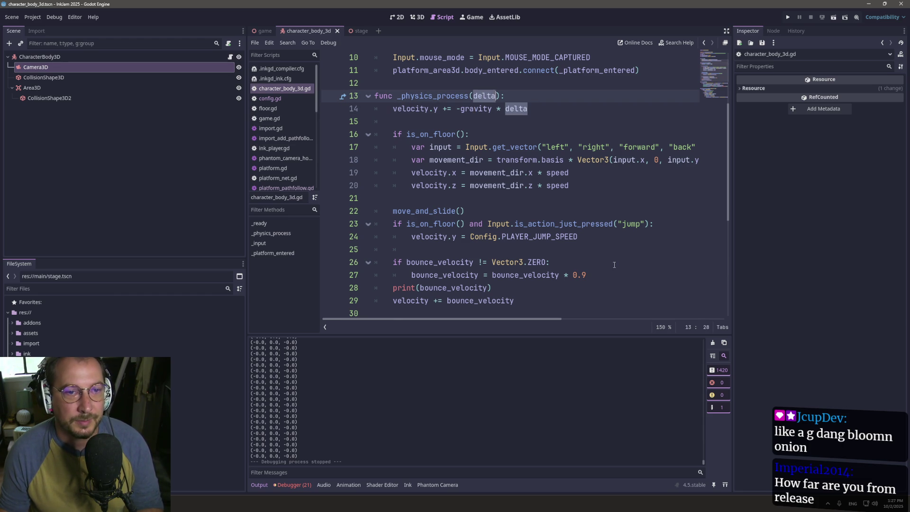
drag(595, 279, 570, 271)
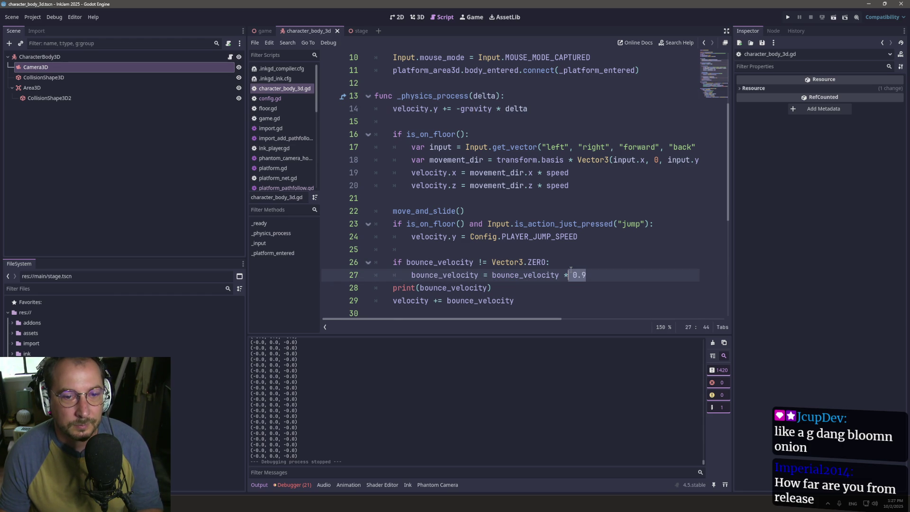
text(delta)
- Delete the print(bounce_velocity) debug line, save the script and run the game
key(Down)
key(Home)
key(shift+Down)
key(Delete)
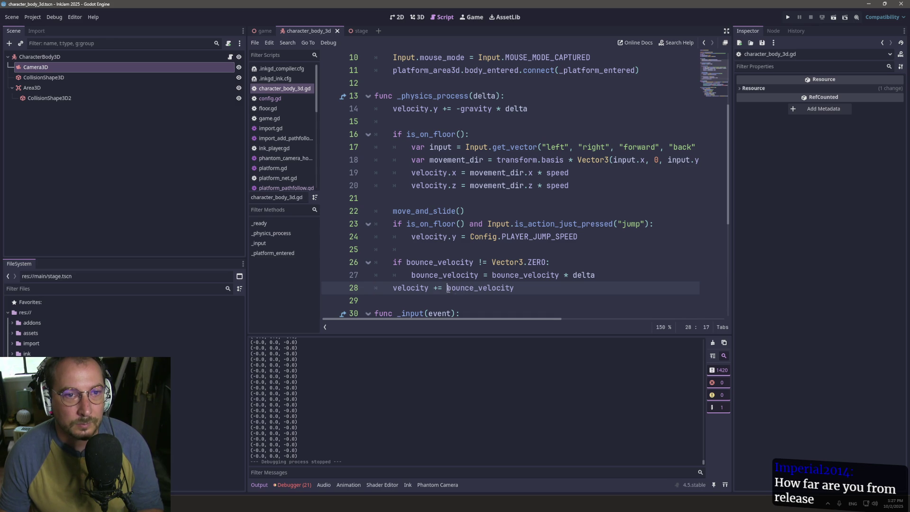
text(0)
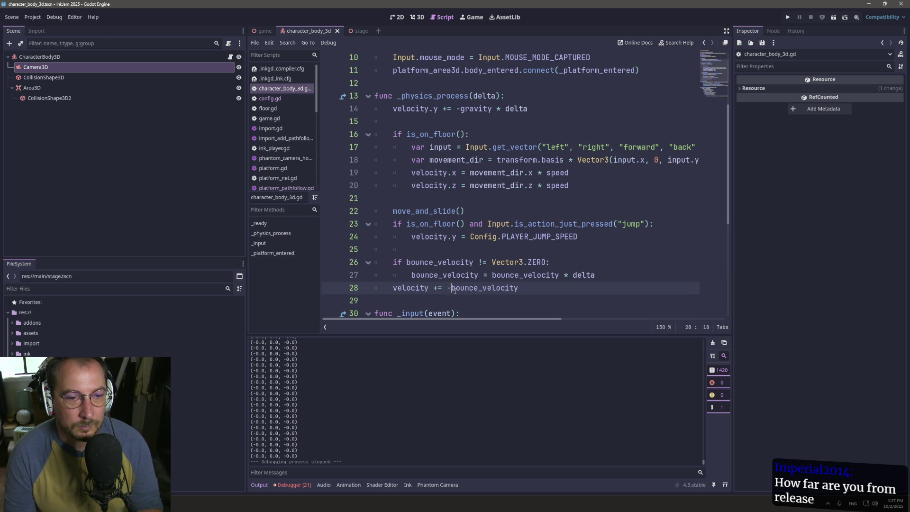
key(ctrl+s)
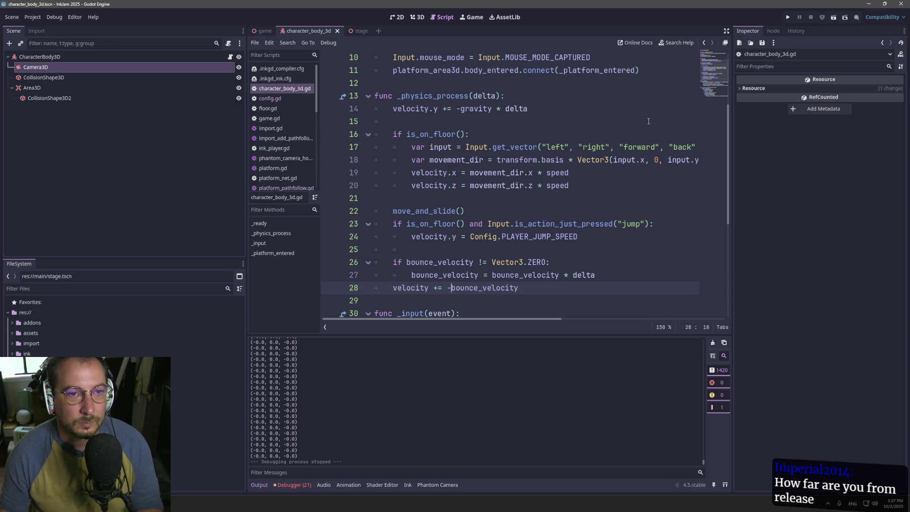
click(785, 18)
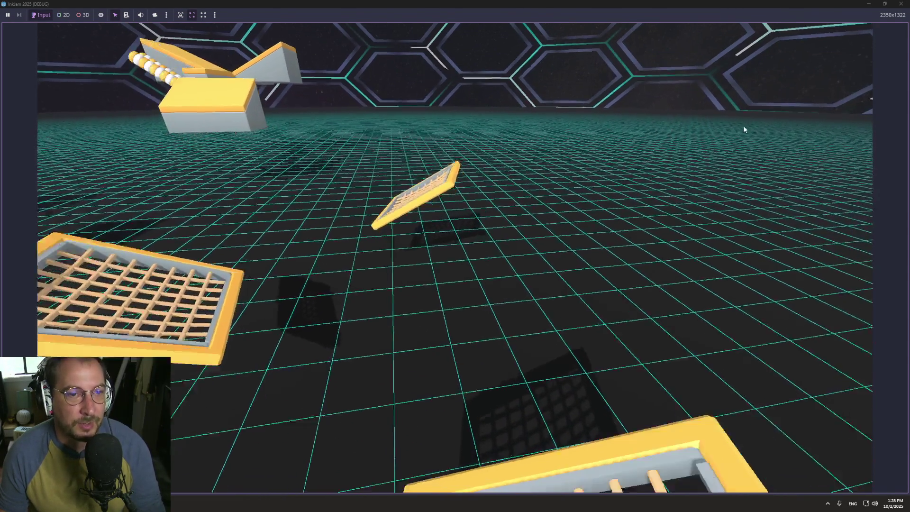
- Shrink the game window and bring the character_body_3d.gd script editor back to the front
mouse_move(744, 4)
mouse_down()
mouse_move(787, 284)
mouse_move(784, 231)
mouse_move(726, 234)
mouse_move(619, 289)
mouse_up()
click(435, 275)
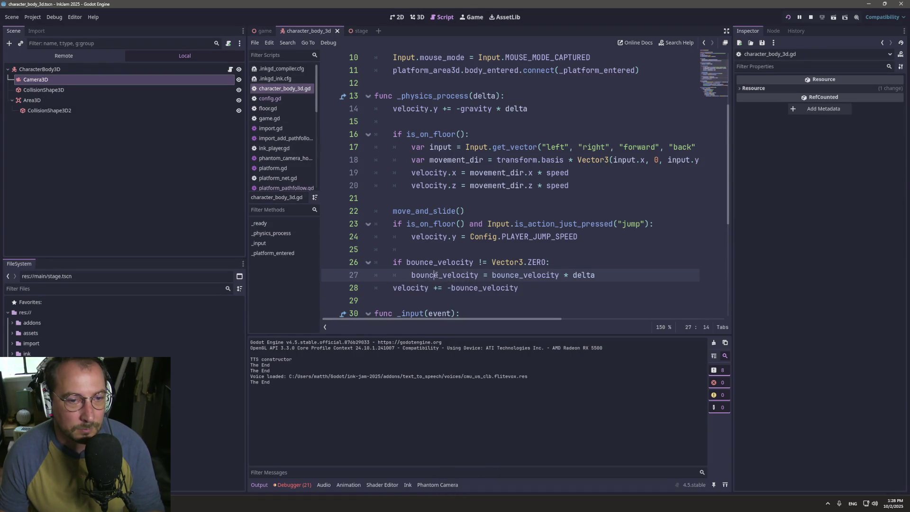
- Discard the half-typed print call below the bounce decay line
key(Return)
key(BackSpace)
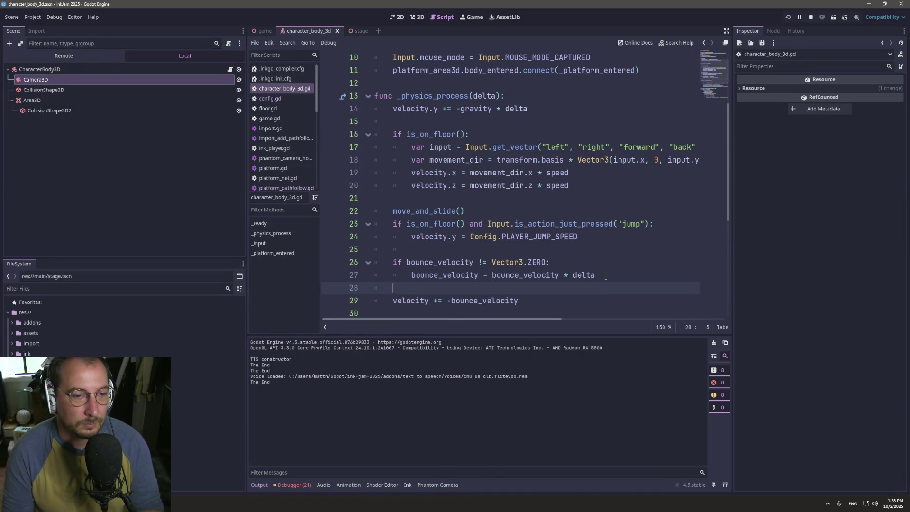
text(print()
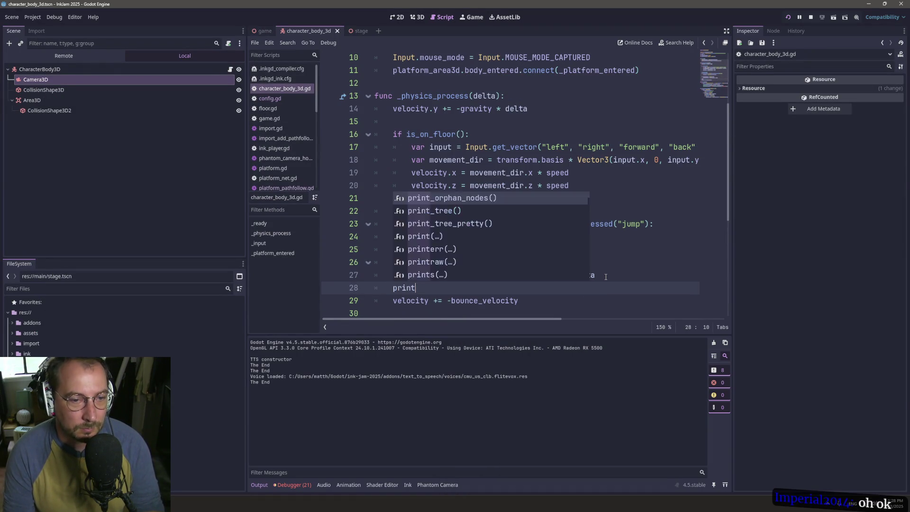
key(BackSpace)
key(BackSpace)
key(BackSpace)
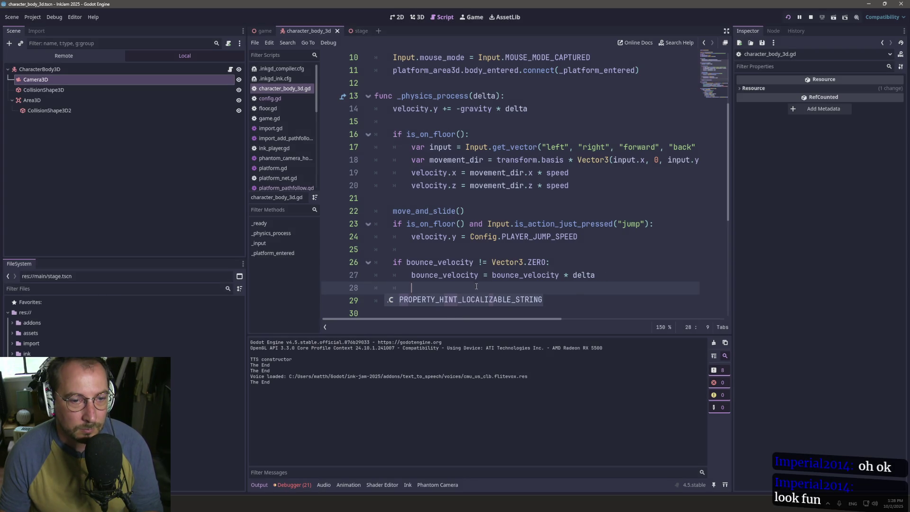
key(BackSpace)
key(BackSpace)
key(BackSpace)
- Remove the minus sign so line 28 reads velocity += bounce_velocity
click(466, 288)
click(451, 287)
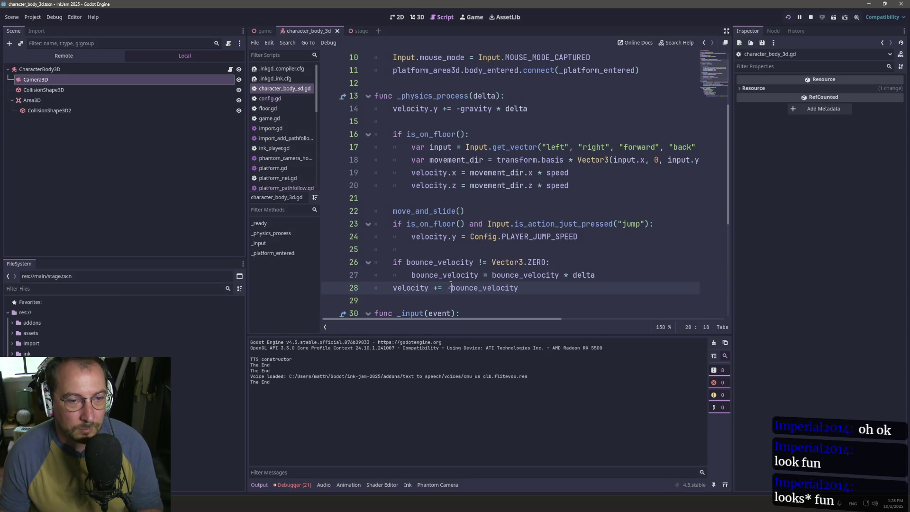
key(BackSpace)
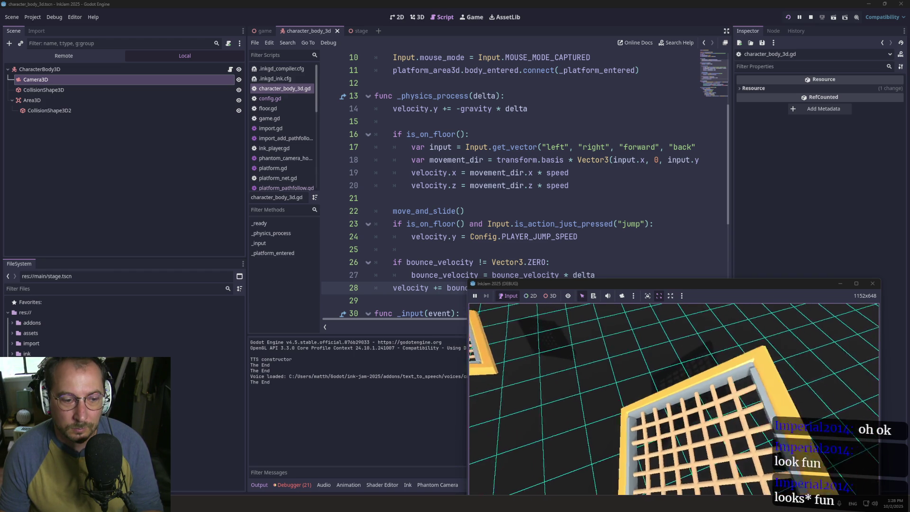
click(533, 241)
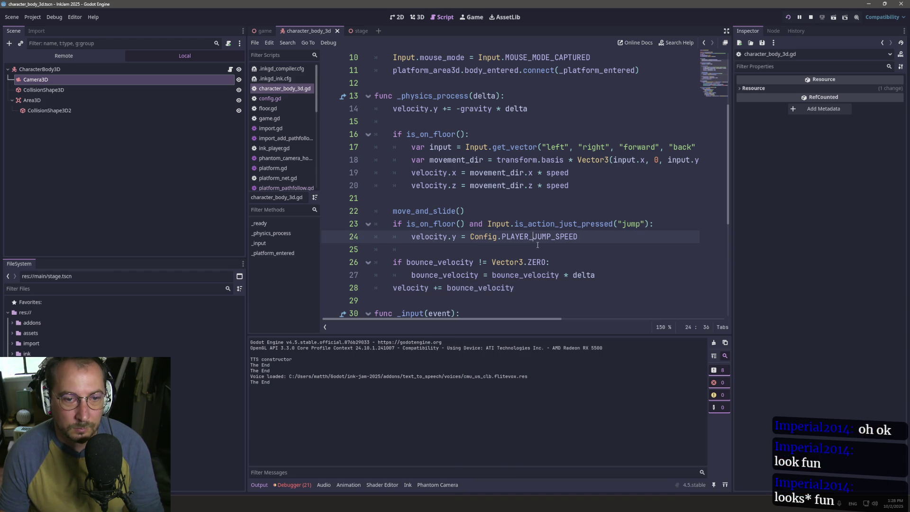
double_click(516, 275)
- Try appending * delta to the velocity line on line 28, then undo it
click(477, 275)
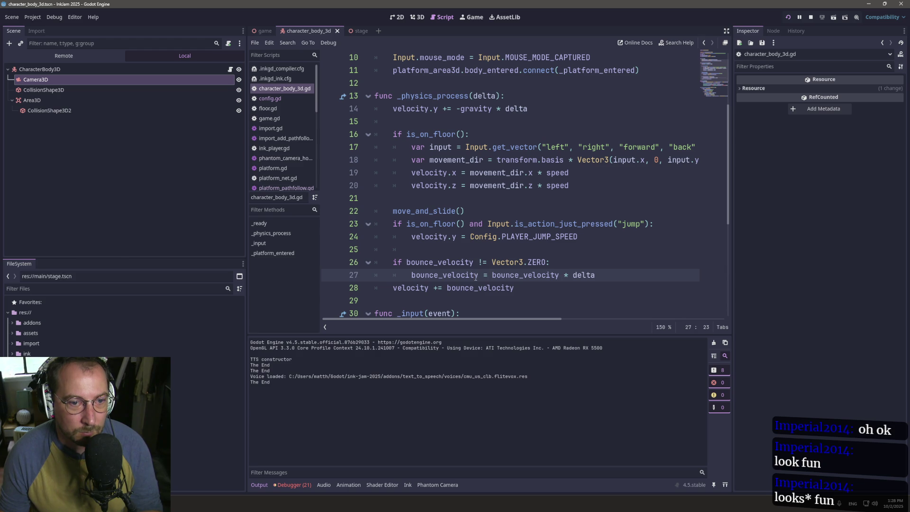
drag(493, 274, 616, 275)
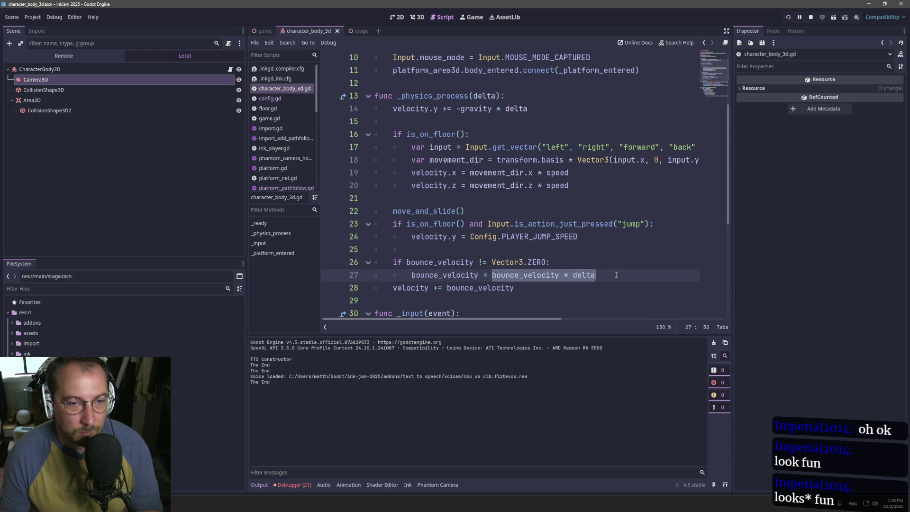
click(493, 296)
double_click(493, 288)
key(ctrl+v)
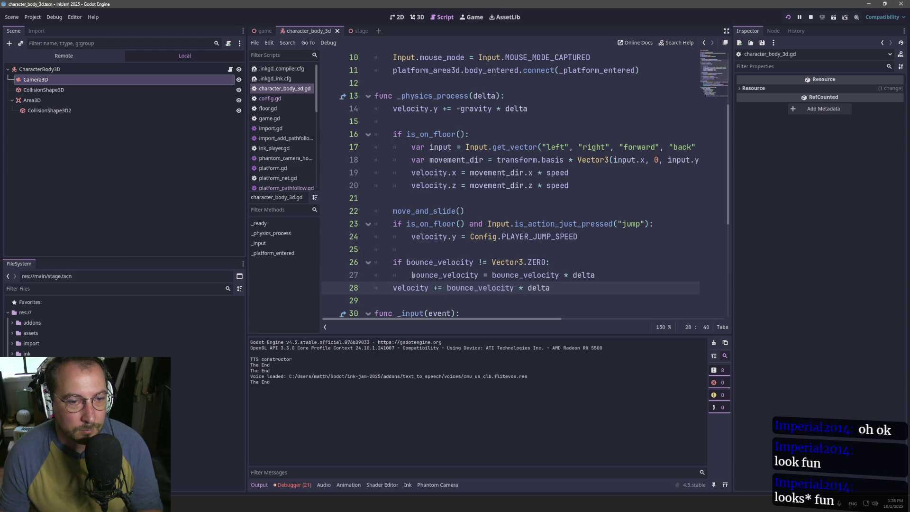
click(406, 275)
key(ctrl+z)
click(478, 275)
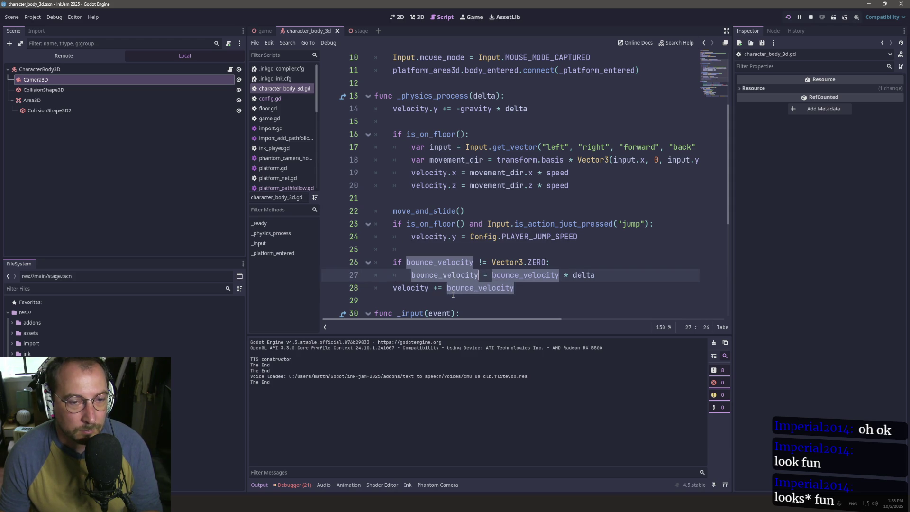
click(453, 292)
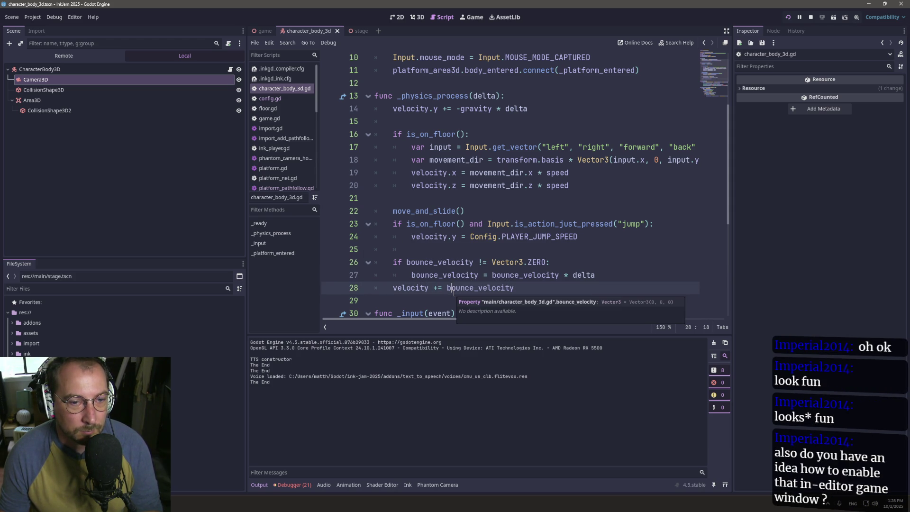
- Add print(bounce_velocity) after line 27, run the game and return to the editor
click(629, 277)
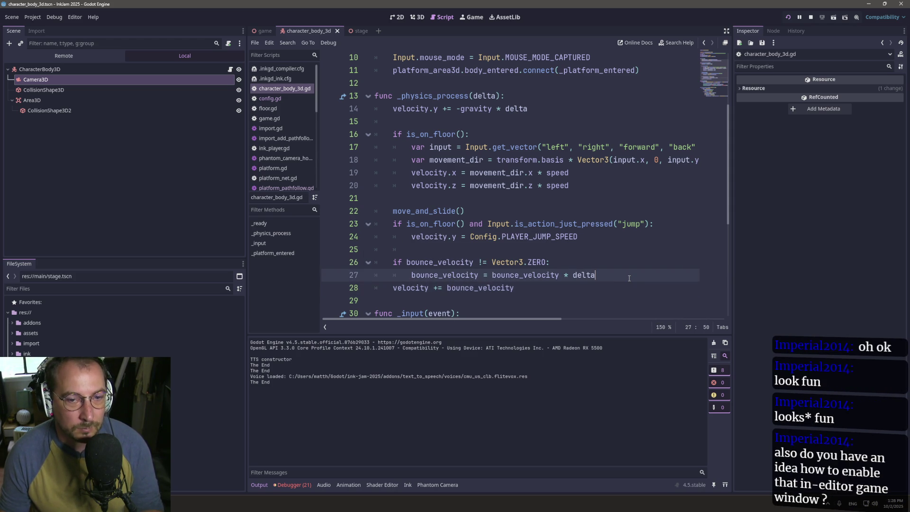
key(Return)
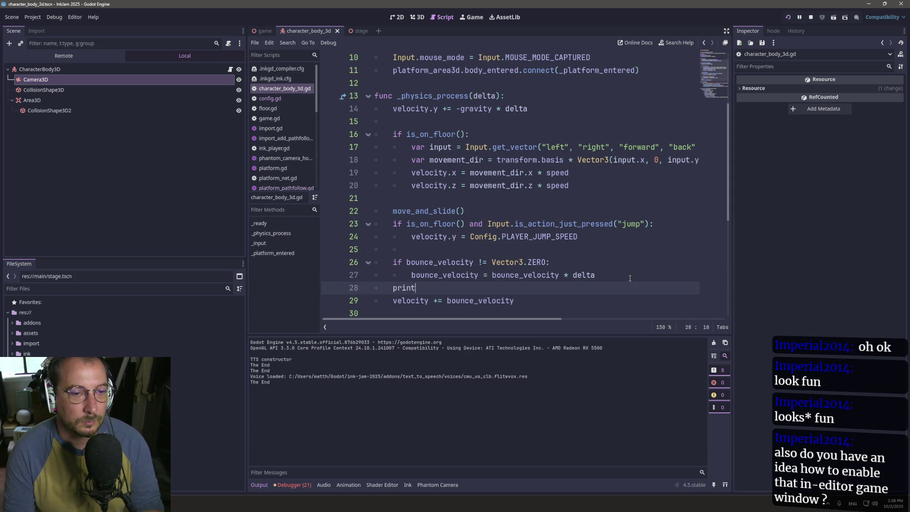
text((bounce_velocity)
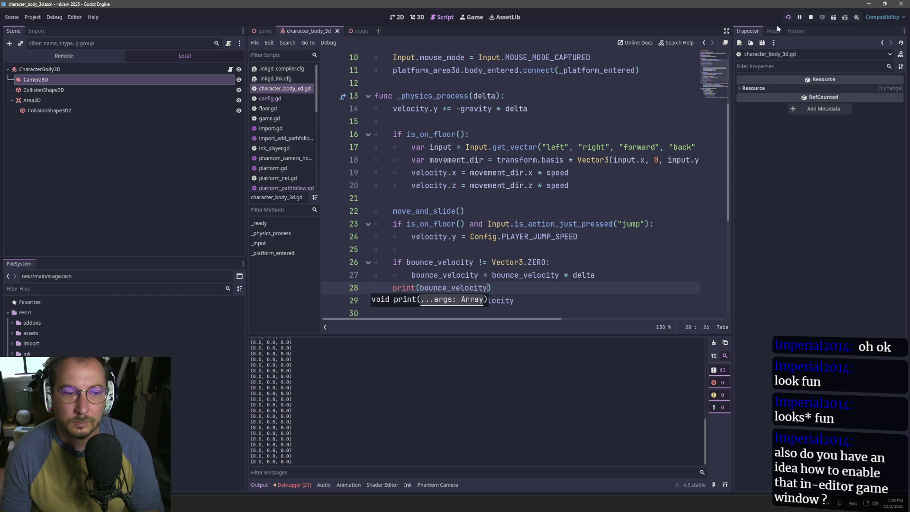
click(468, 17)
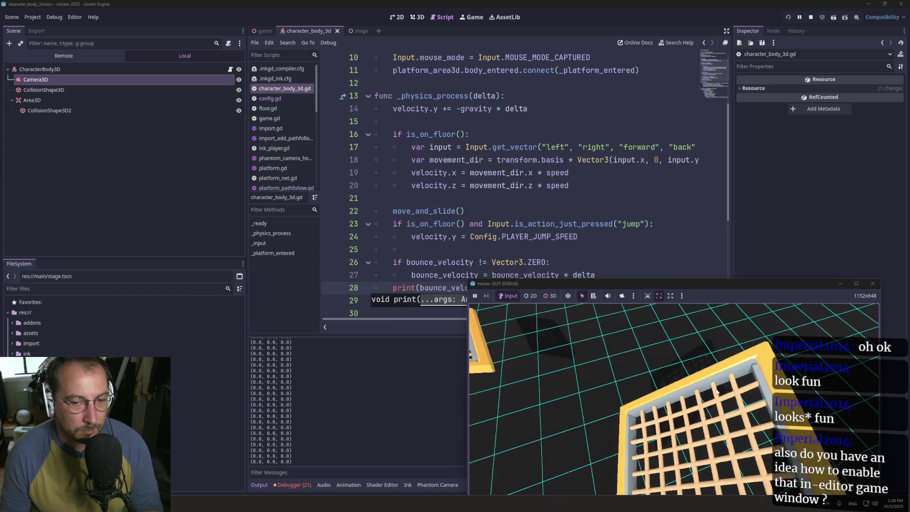
click(575, 236)
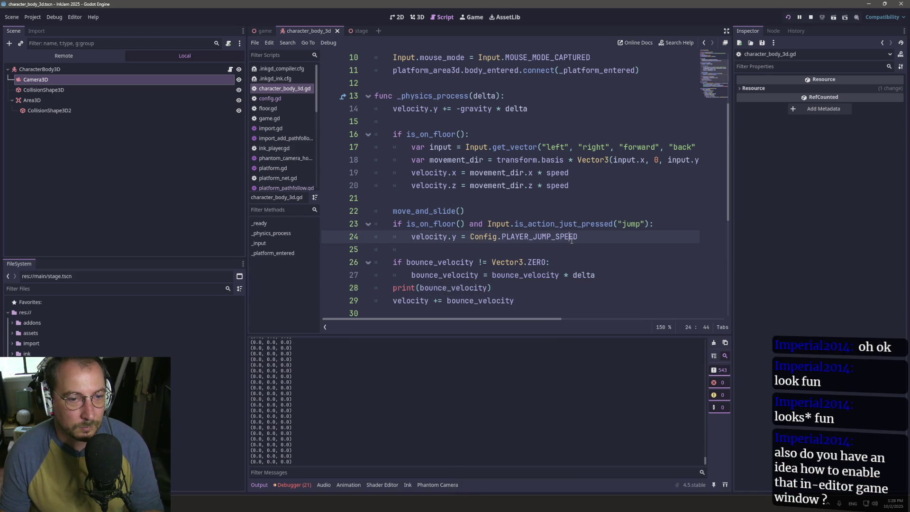
- Go to the end of line 27 and check config.gd before returning to character_body_3d.gd
scroll(572, 242, down, 2)
click(600, 190)
click(605, 204)
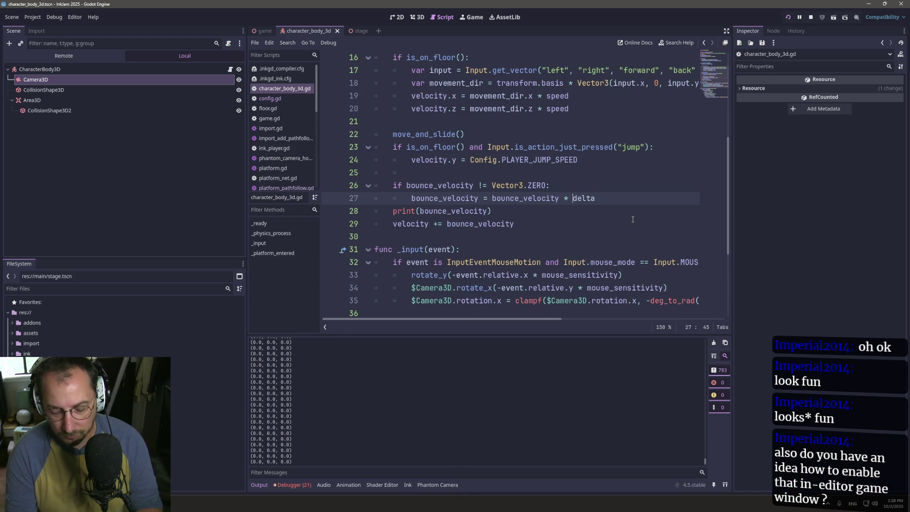
text(()
key(End)
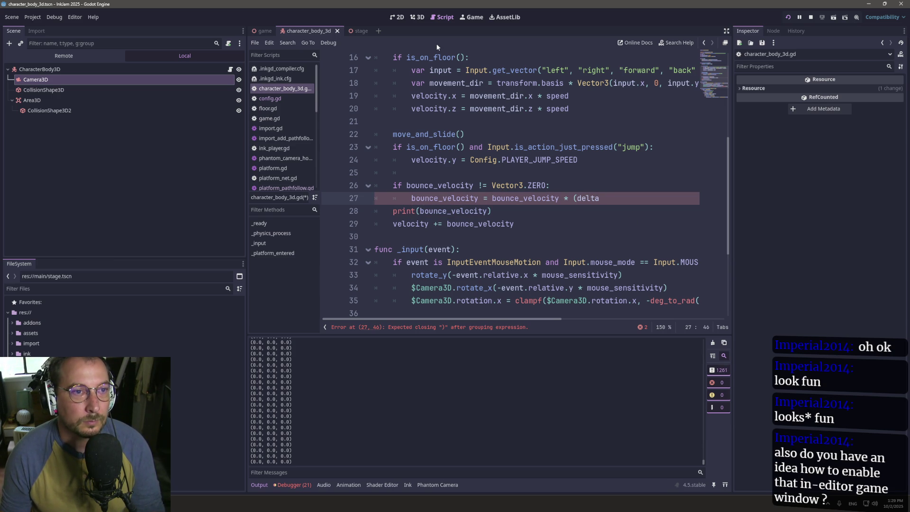
click(286, 99)
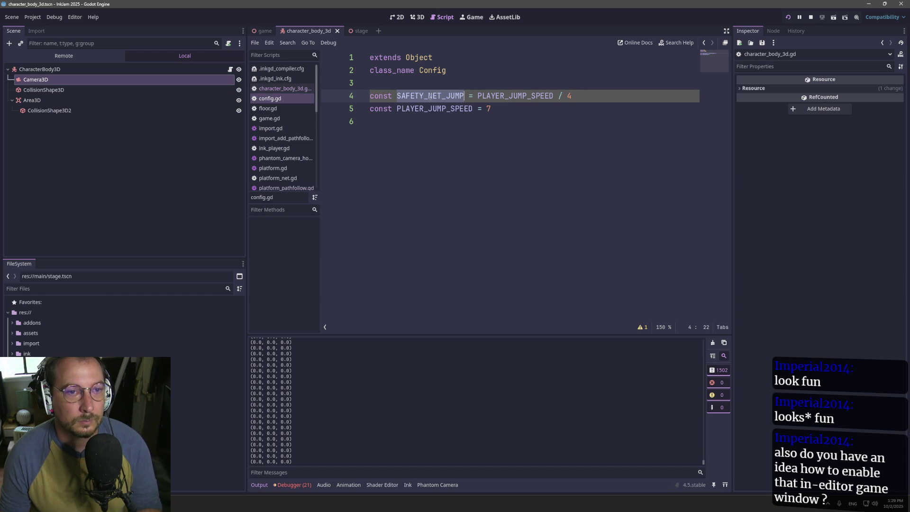
click(417, 17)
click(437, 19)
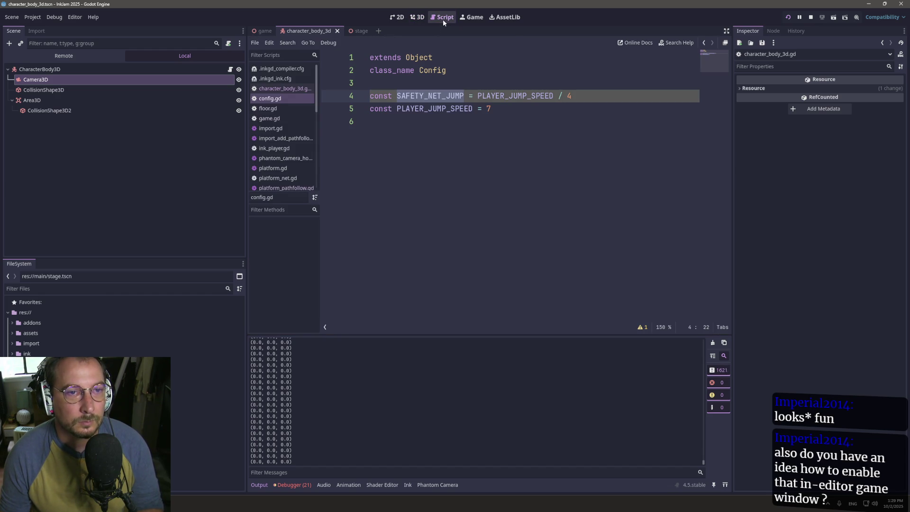
click(268, 89)
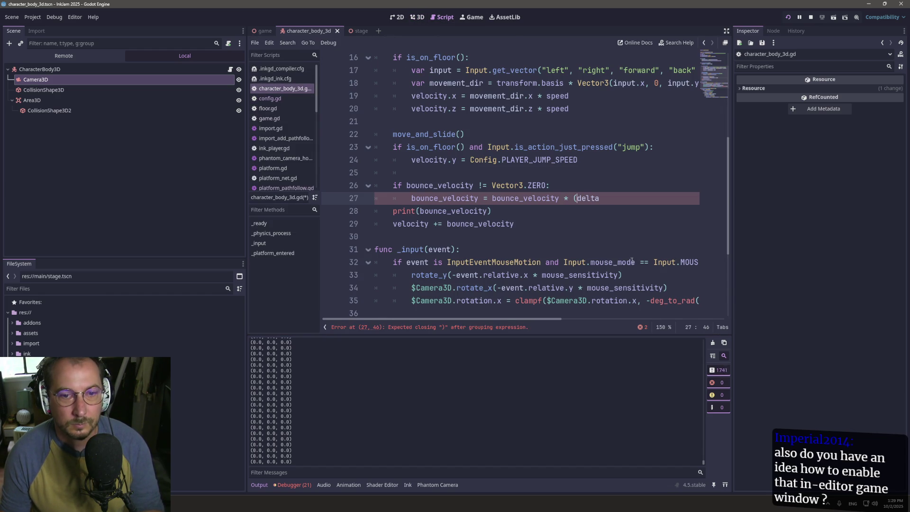
- Make line 27 decay bounce_velocity by Config.SAFETY_NET_JUMP * delta
text(onfig.)
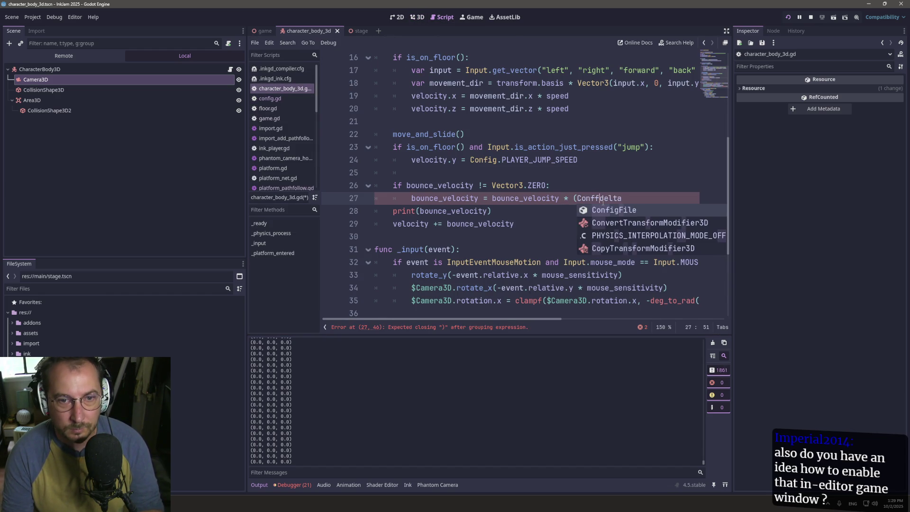
text(SAFETY_NET_JUMP)
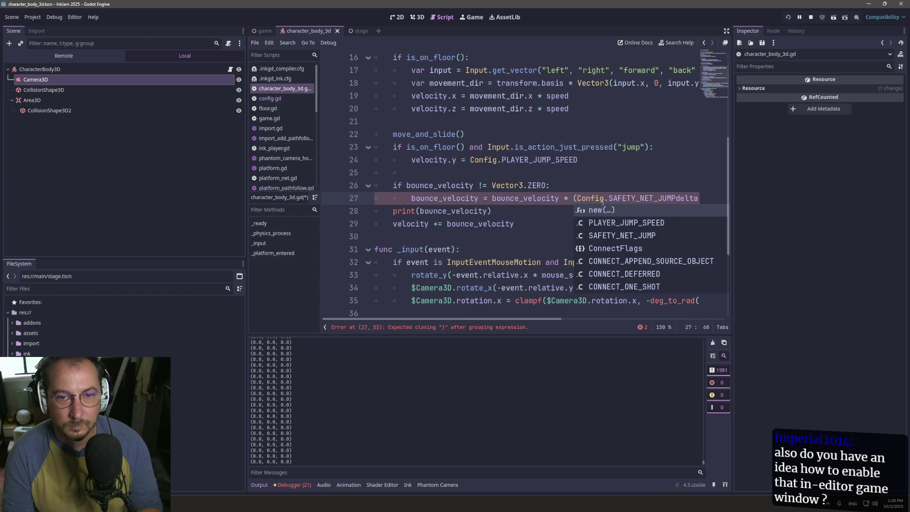
text( *)
key(End)
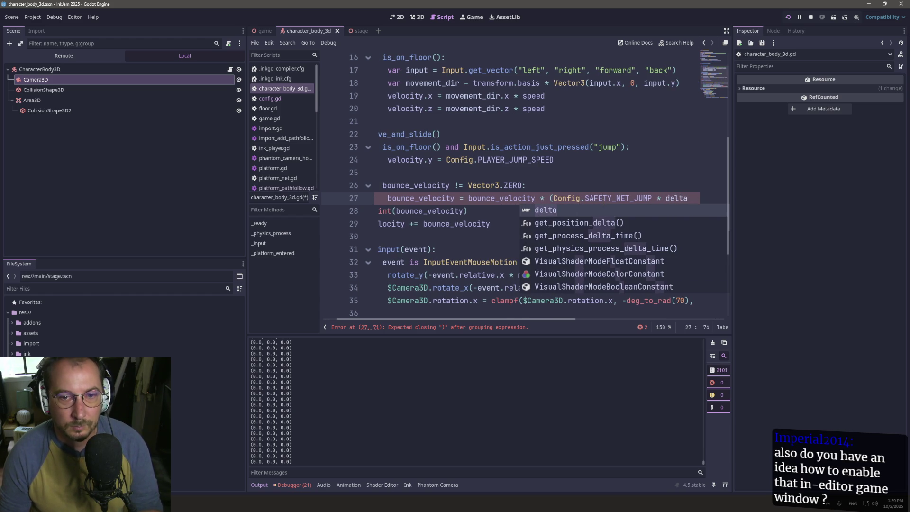
text(_)
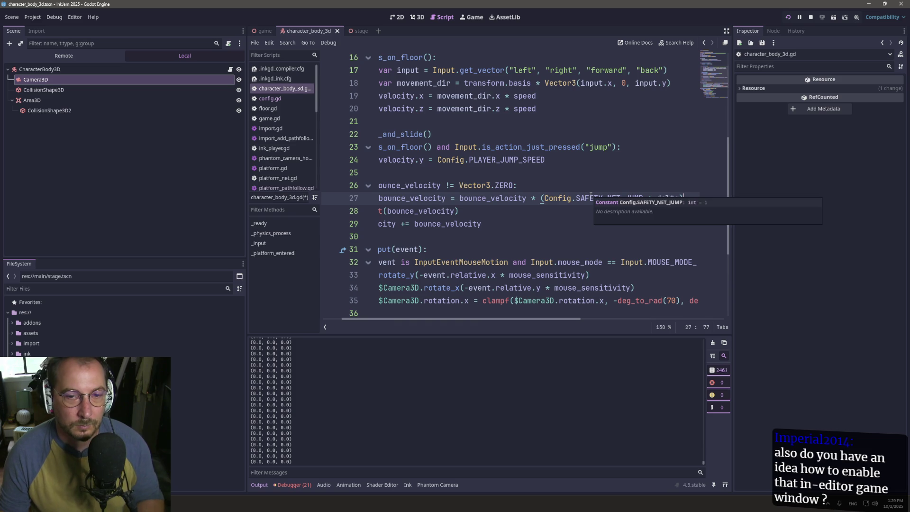
scroll(541, 194, down, 1)
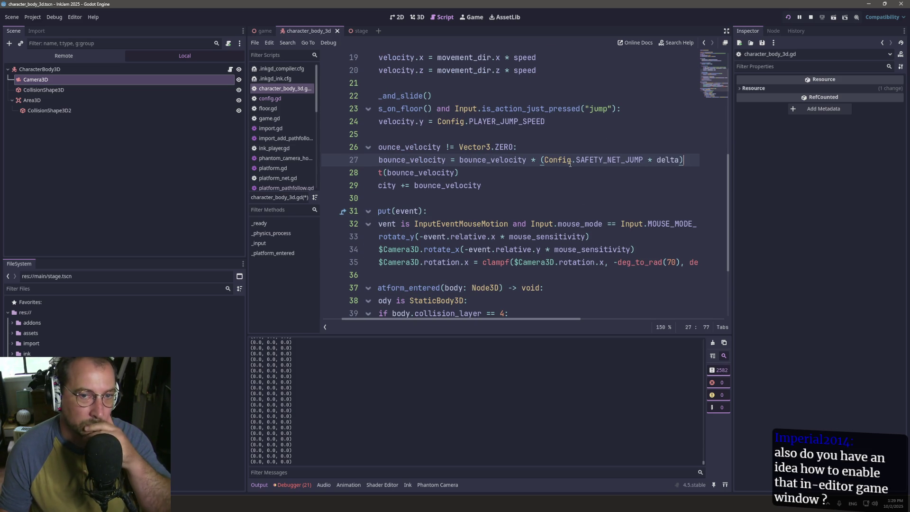
scroll(570, 162, down, 3)
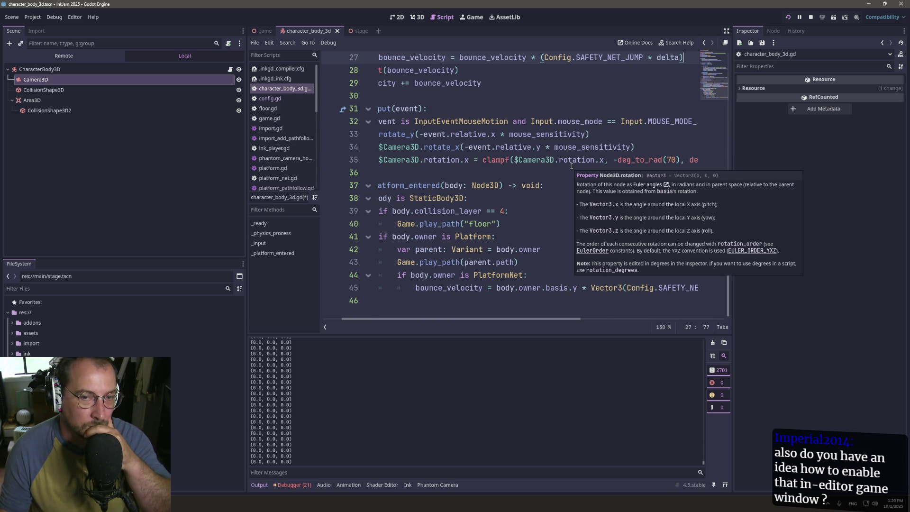
scroll(572, 166, up, 4)
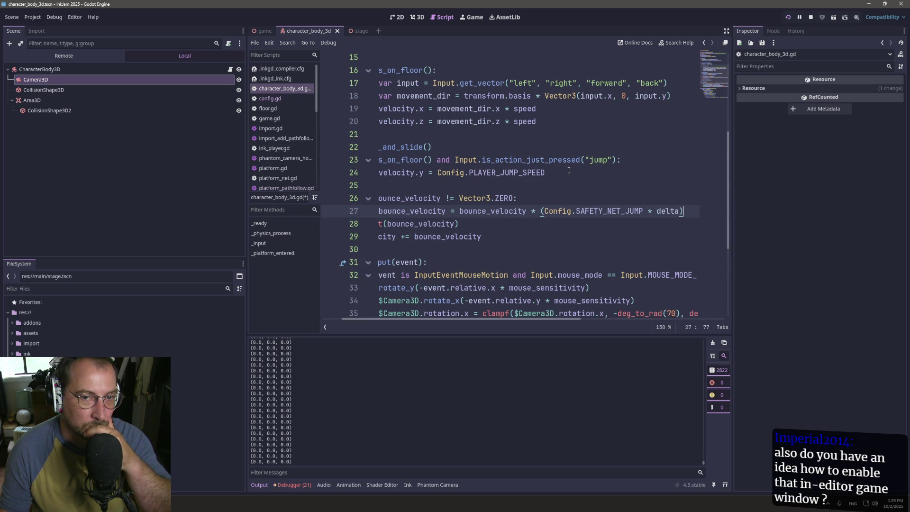
- Recheck the constants in config.gd, return to the player script and restart the game
click(281, 100)
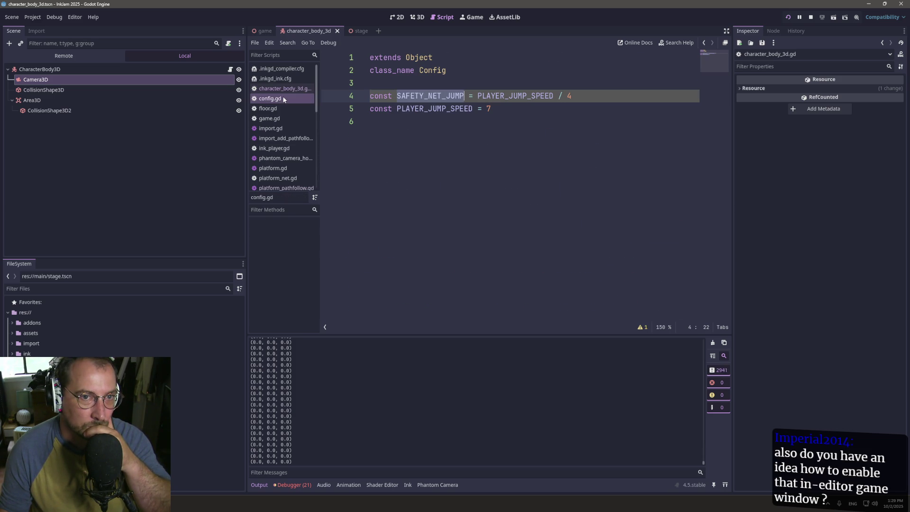
key(alt+Left)
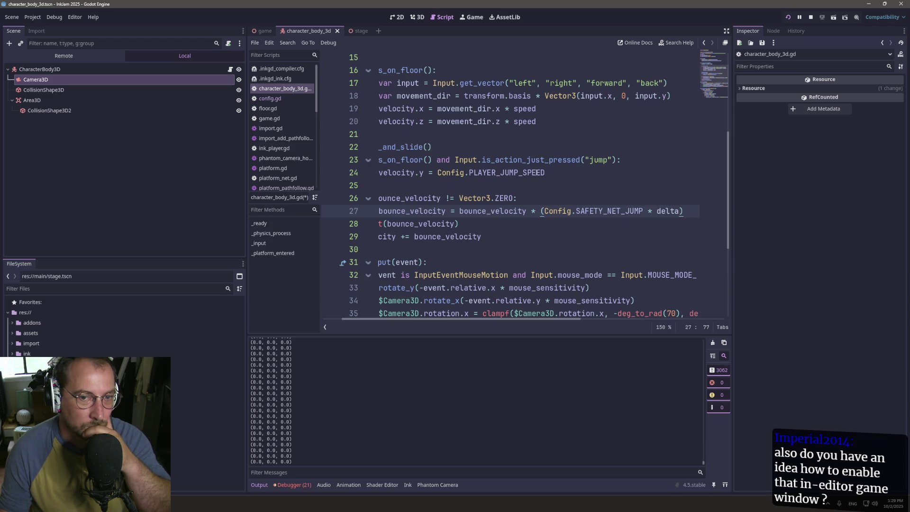
mouse_move(537, 172)
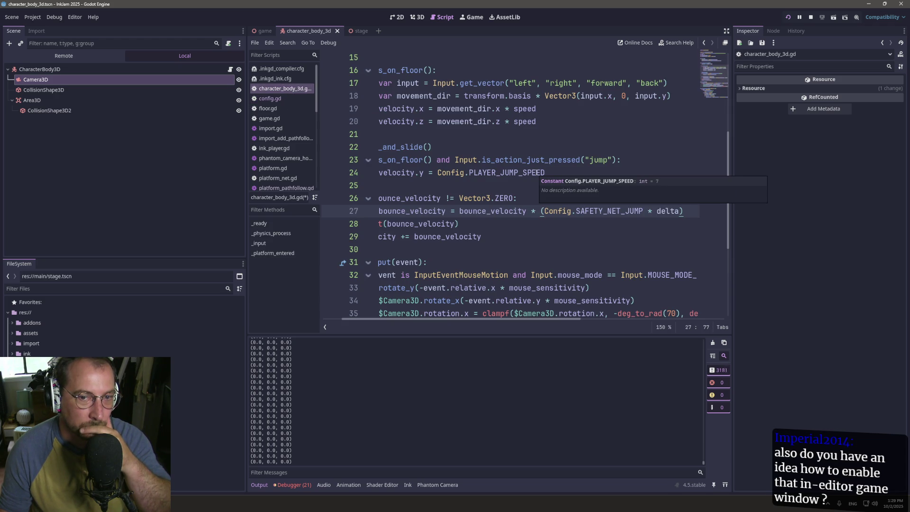
click(788, 17)
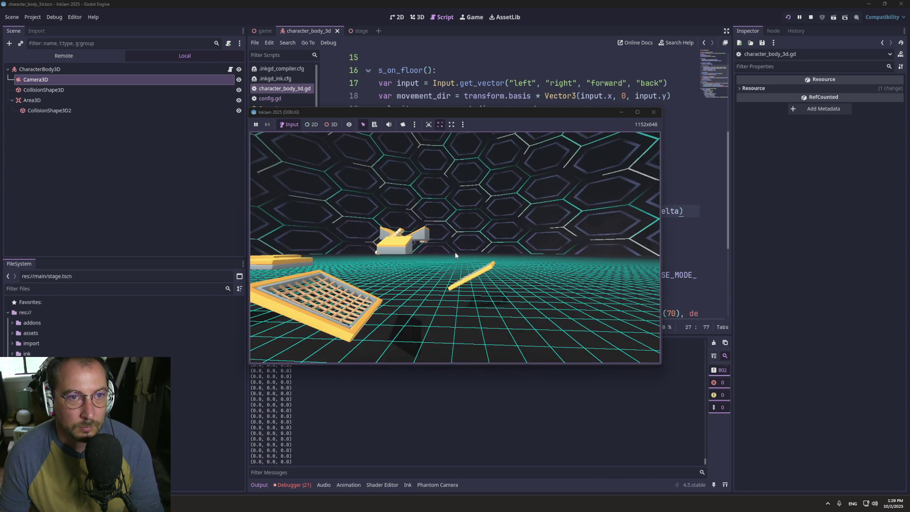
- Change SAFETY_NET_JUMP on line 4 of config.gd from PLAYER_JUMP_SPEED / 4 to / 2 and save
click(286, 92)
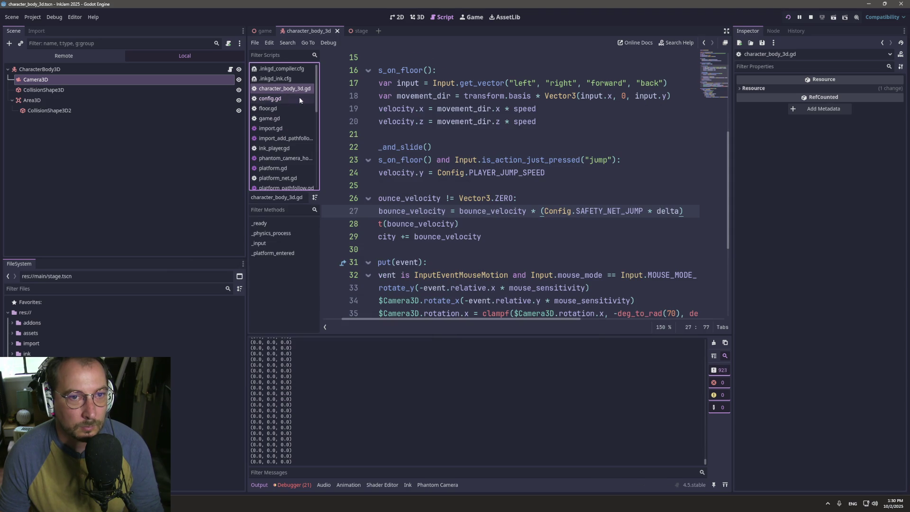
click(300, 98)
click(574, 101)
key(BackSpace)
text(2)
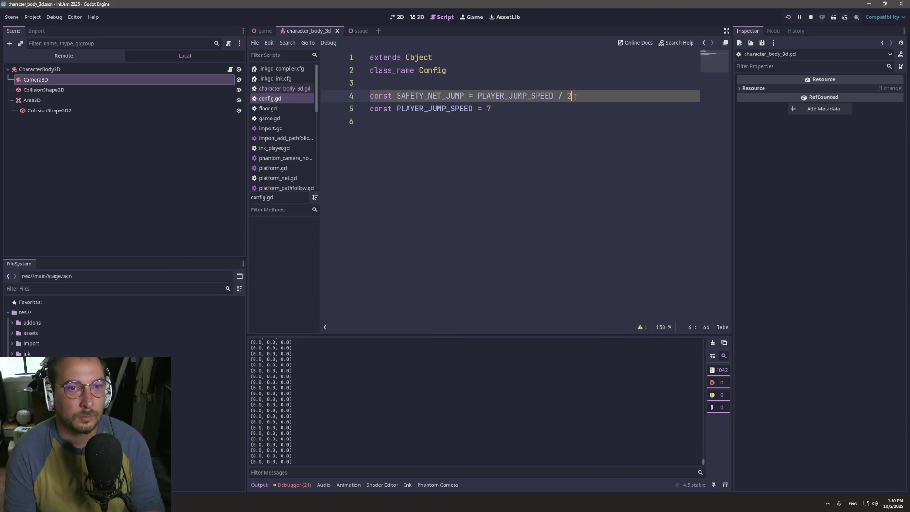
key(ctrl+s)
click(418, 18)
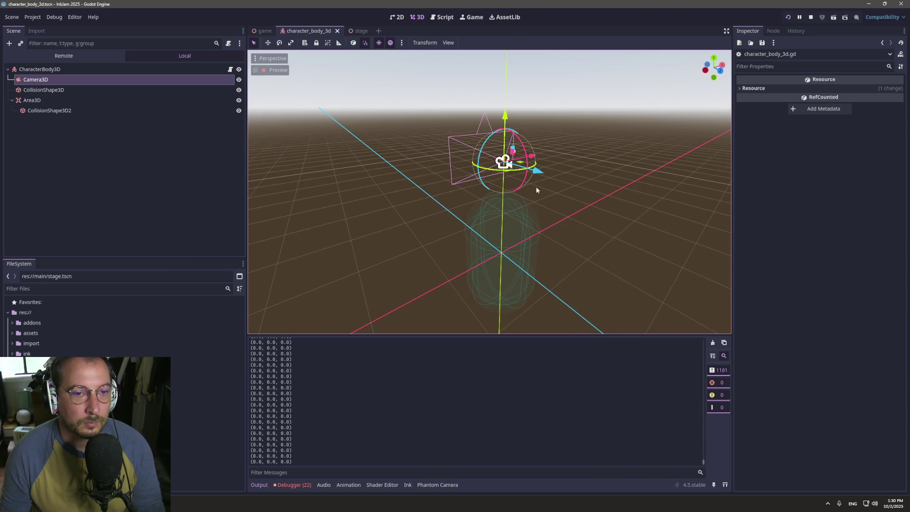
- In the game scene, move the player CharacterBody3D to position 14, 5, -8
click(397, 17)
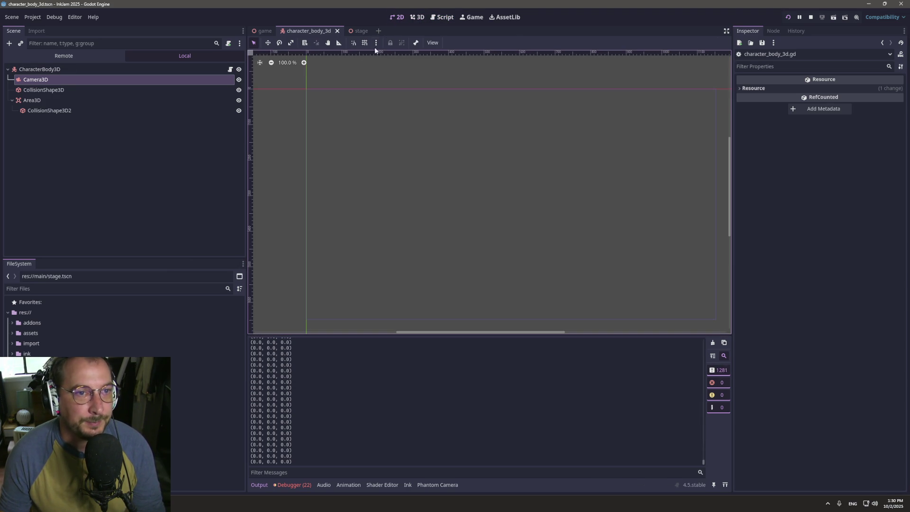
click(417, 17)
click(264, 31)
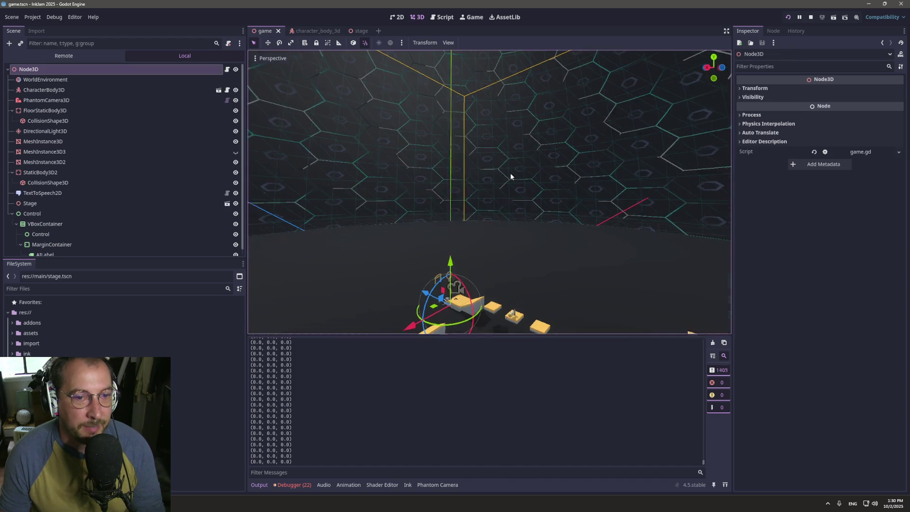
key(f)
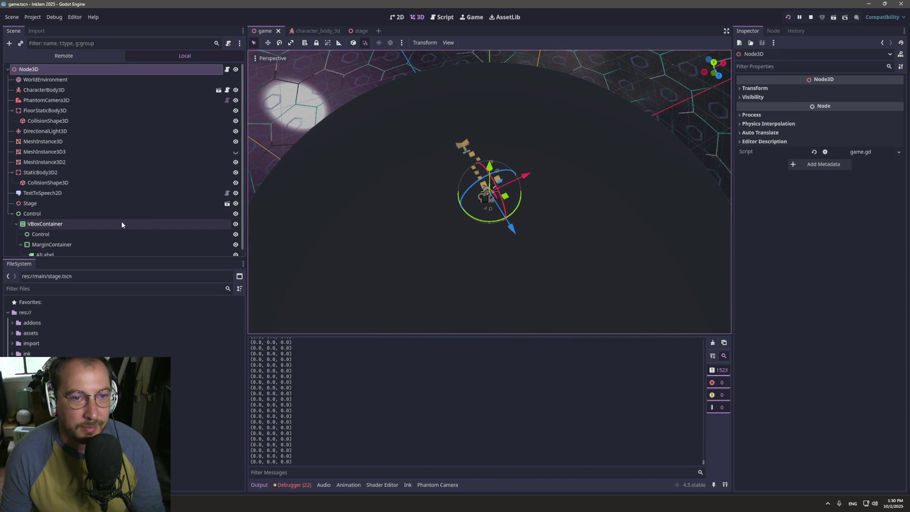
scroll(524, 192, up, 6)
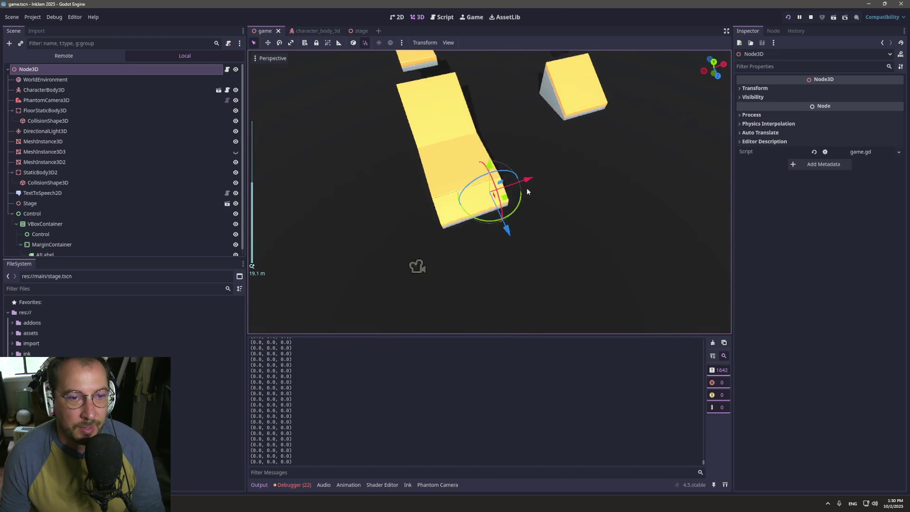
click(70, 89)
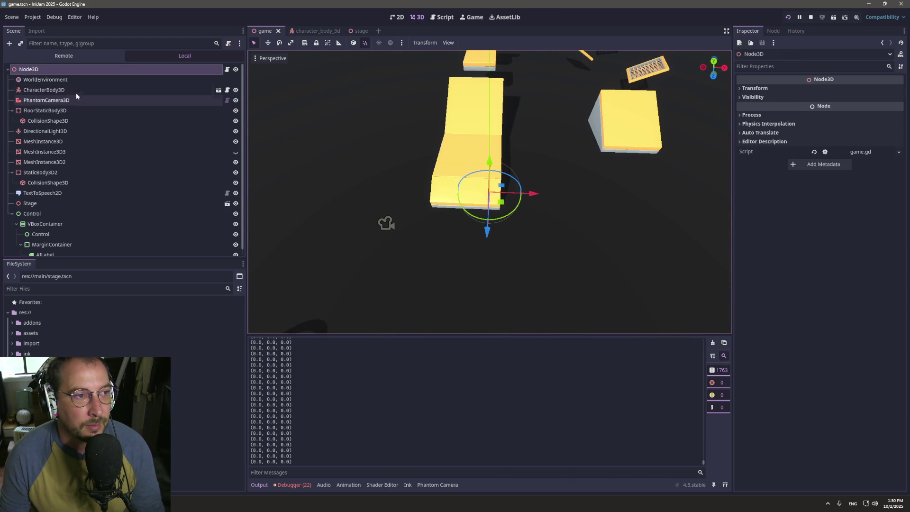
mouse_move(439, 236)
mouse_down()
mouse_move(721, 254)
mouse_move(686, 214)
mouse_move(676, 245)
mouse_up()
mouse_move(653, 299)
mouse_down()
mouse_move(622, 154)
mouse_move(632, 130)
mouse_move(663, 130)
mouse_up()
drag(643, 90, 649, 45)
- Playtest from the new start position, then return to config.gd in the script editor
click(787, 16)
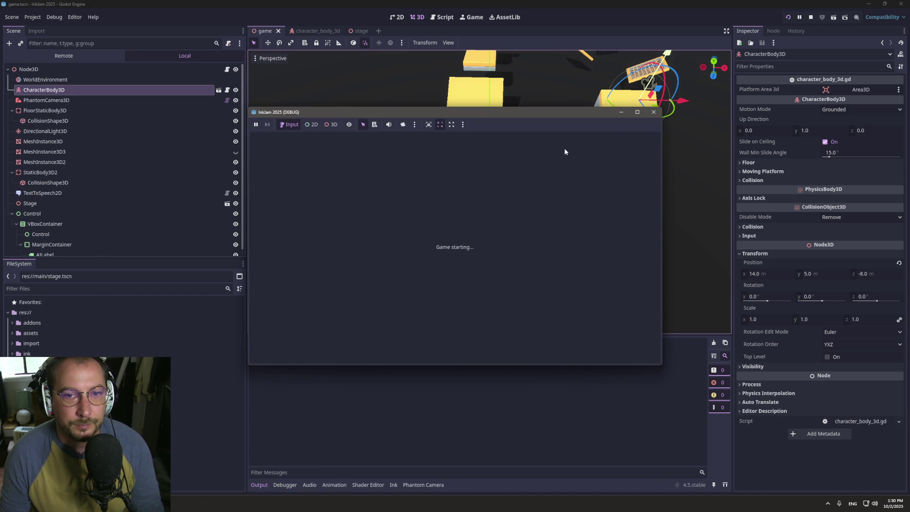
click(638, 112)
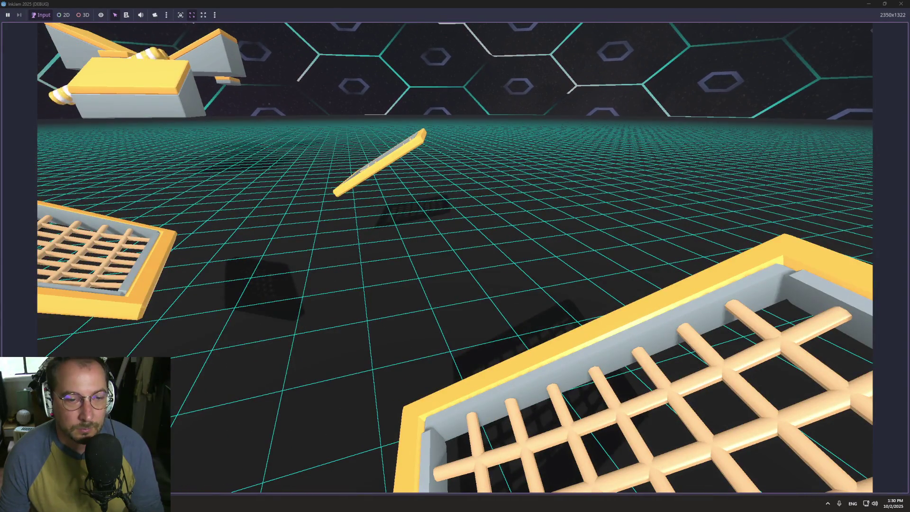
mouse_move(371, 3)
mouse_down()
mouse_move(524, 206)
mouse_move(575, 247)
mouse_up()
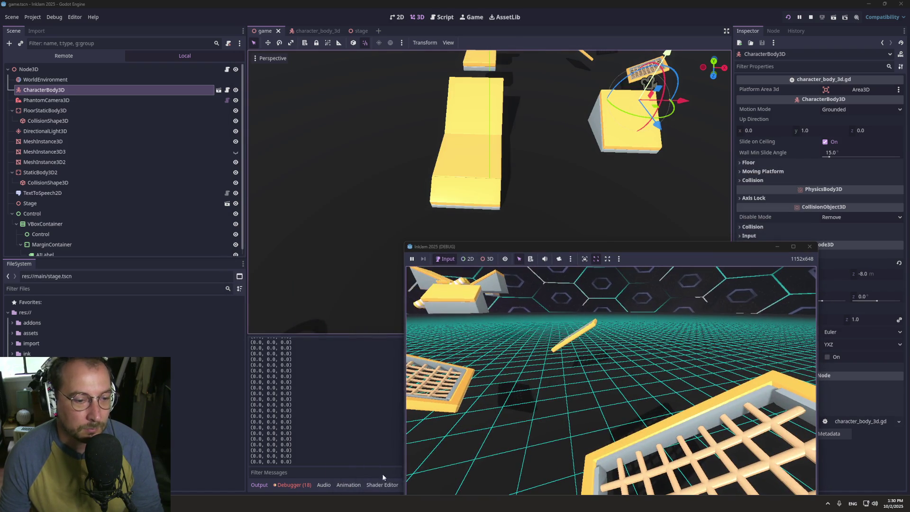
click(312, 471)
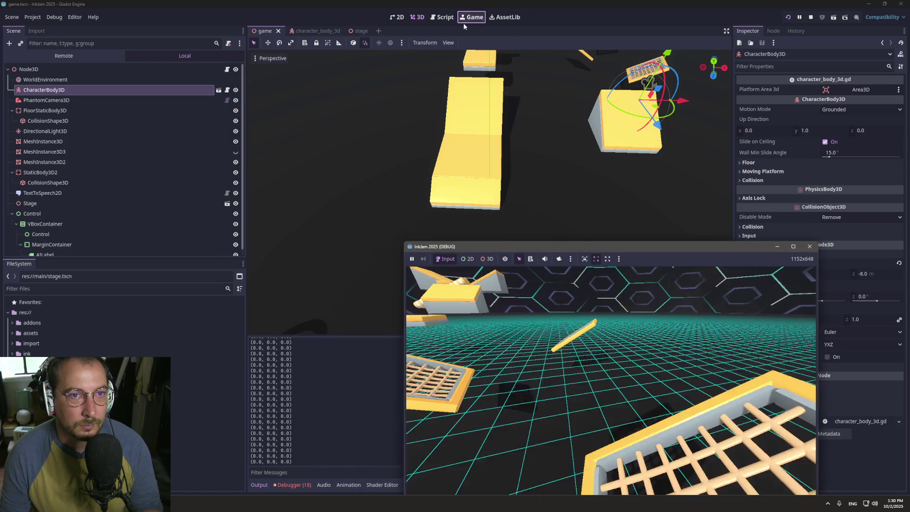
click(450, 18)
click(580, 280)
click(418, 17)
click(450, 17)
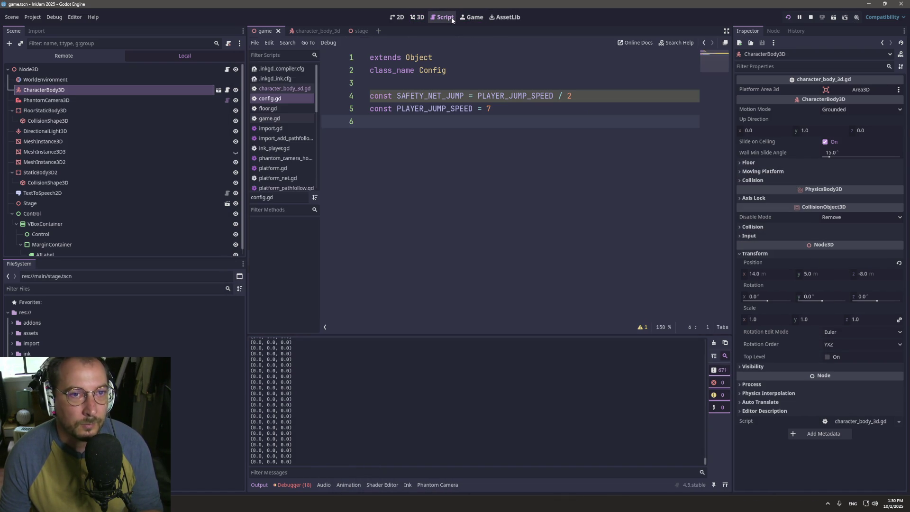
- Revert line 27 to bounce_velocity * 0.9, delete the print(bounce_velocity) line and run the game
click(285, 88)
key(ctrl+z)
key(ctrl+z)
key(ctrl+z)
key(ctrl+z)
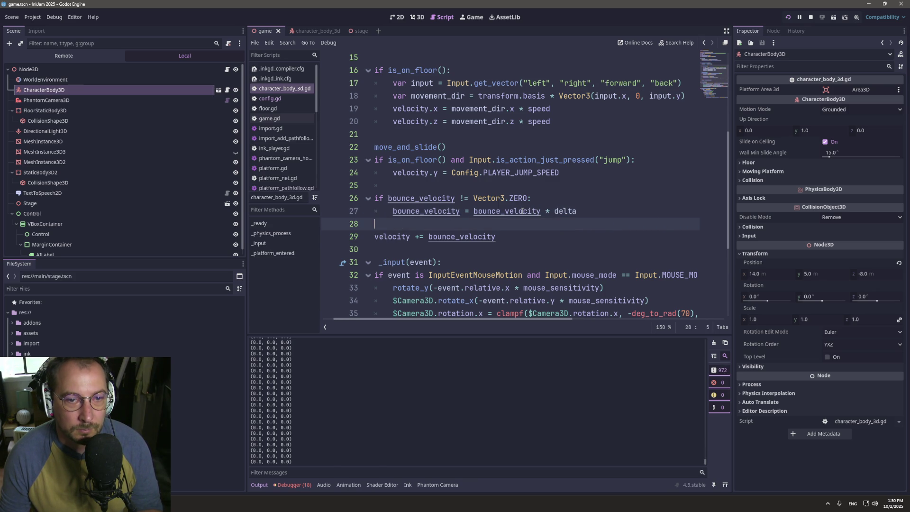
key(ctrl+shift+z)
key(ctrl+z)
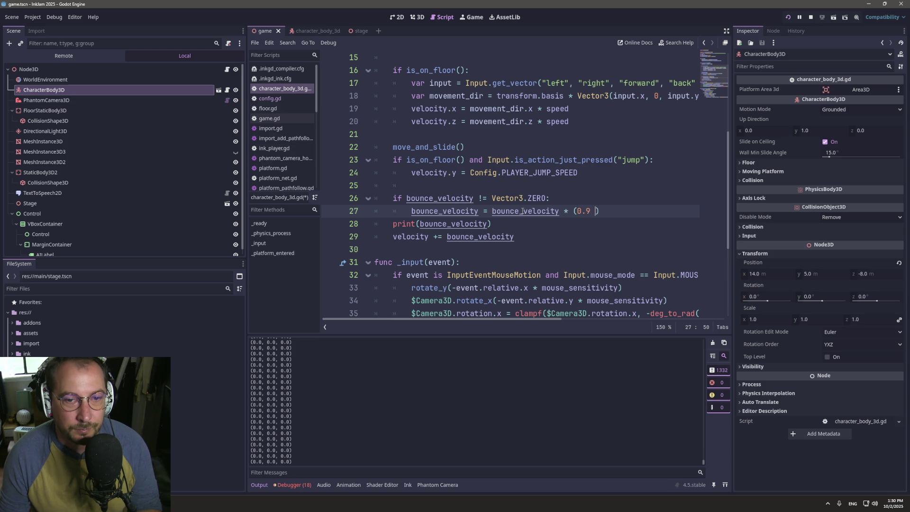
triple_click(496, 223)
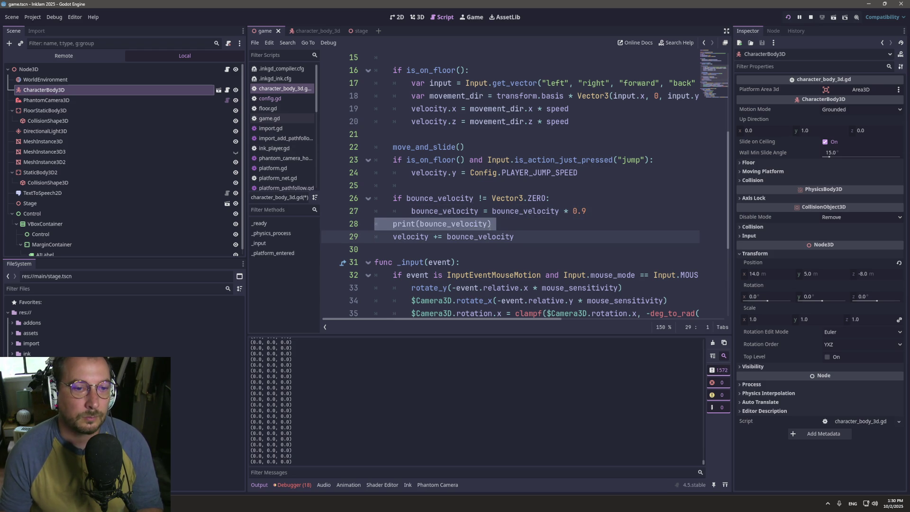
key(BackSpace)
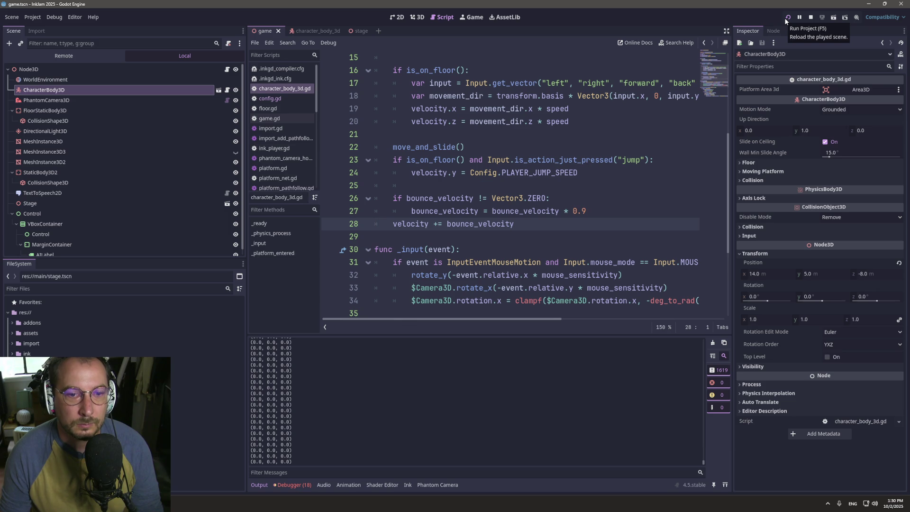
click(787, 18)
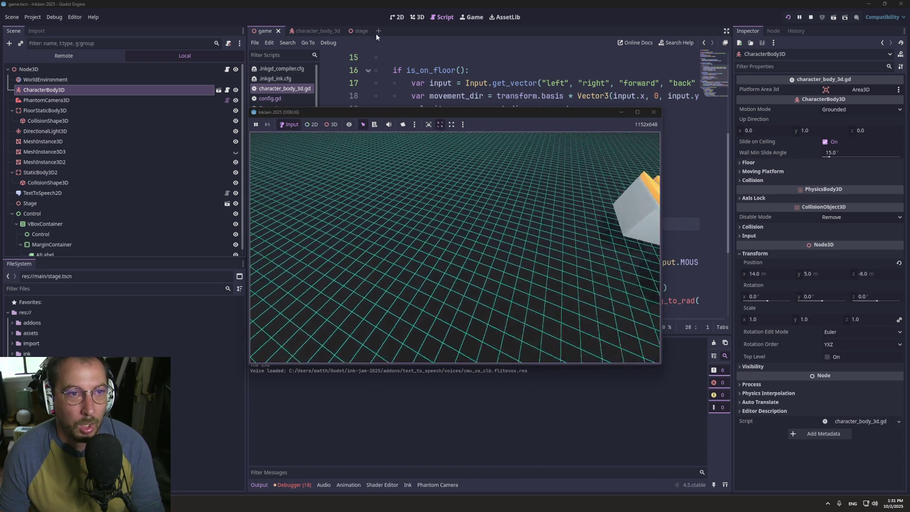
- Stop the game, set SAFETY_NET_JUMP to PLAYER_JUMP_SPEED / 3 and playtest it
key(F8)
click(295, 97)
click(553, 96)
key(BackSpace)
text(3)
key(F5)
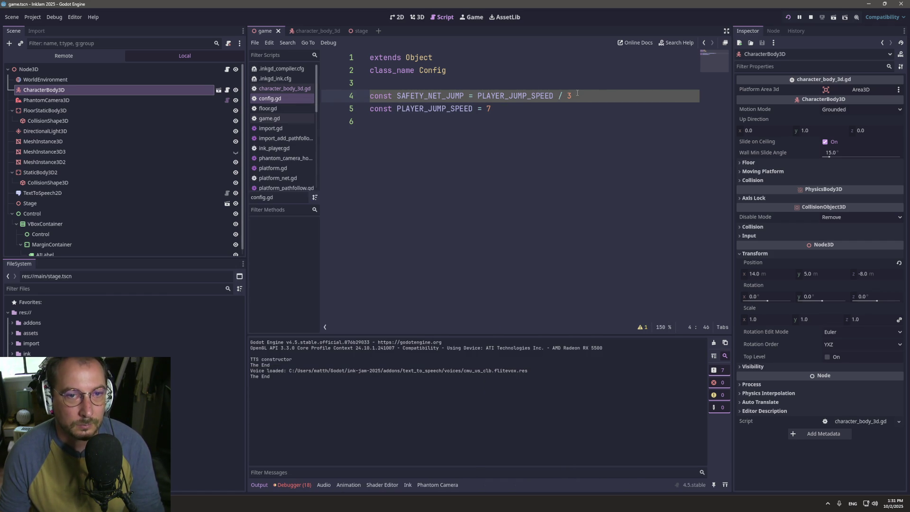
- Change the divisor to 4, save config.gd and run the game again
text(4)
key(ctrl+s)
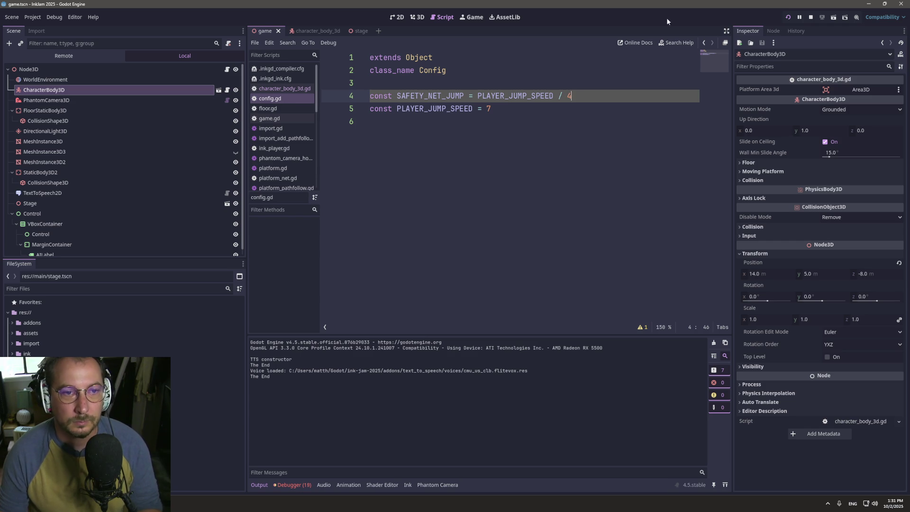
key(F5)
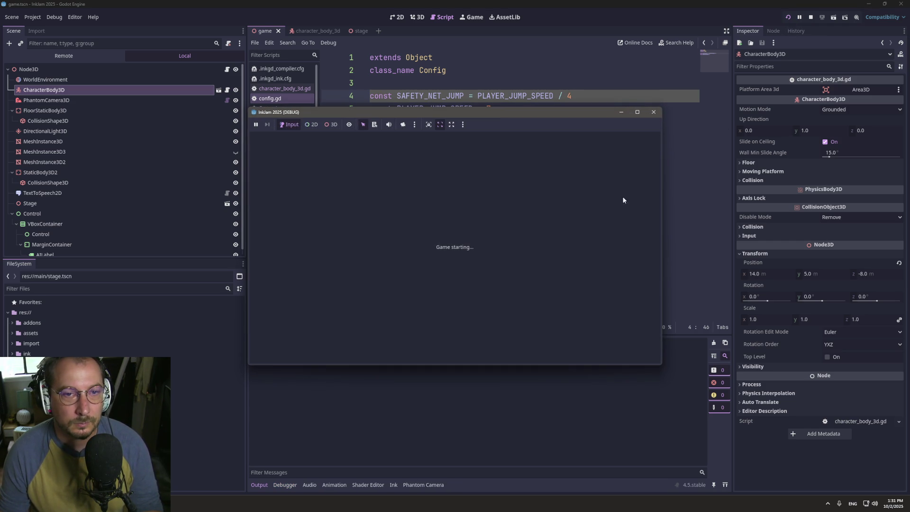
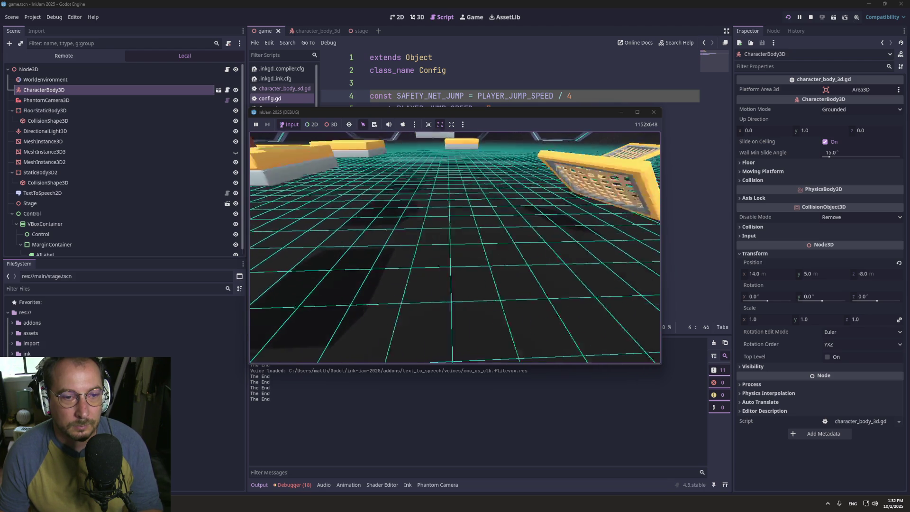
- Stop the running game and open the character_body_3d.gd player script
key(F8)
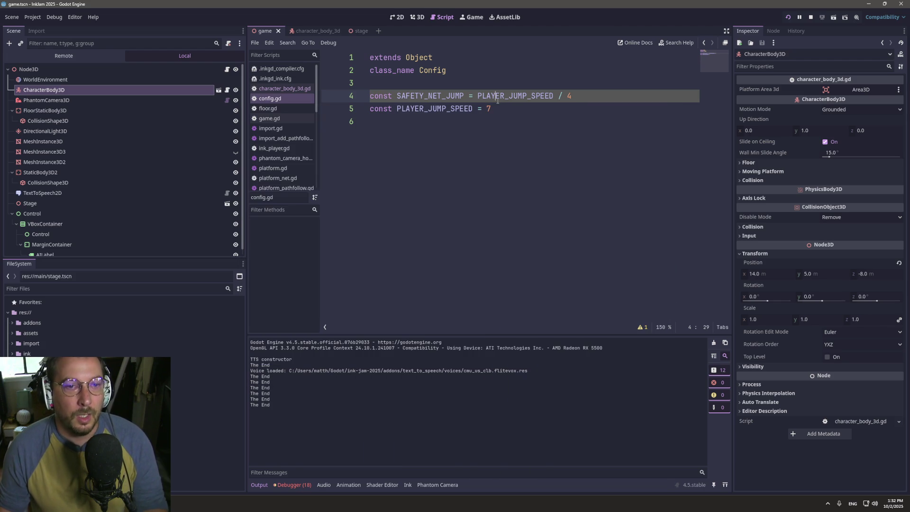
click(496, 96)
click(297, 88)
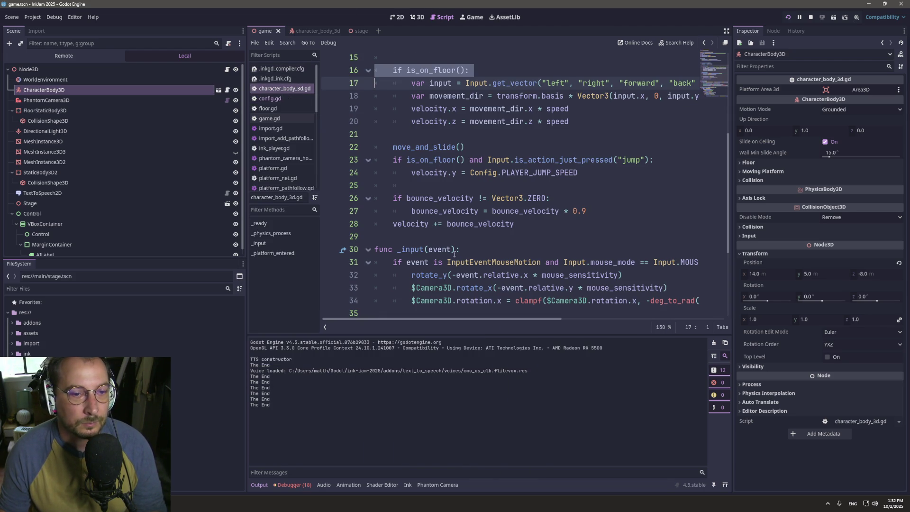
scroll(469, 268, up, 1)
scroll(434, 180, down, 5)
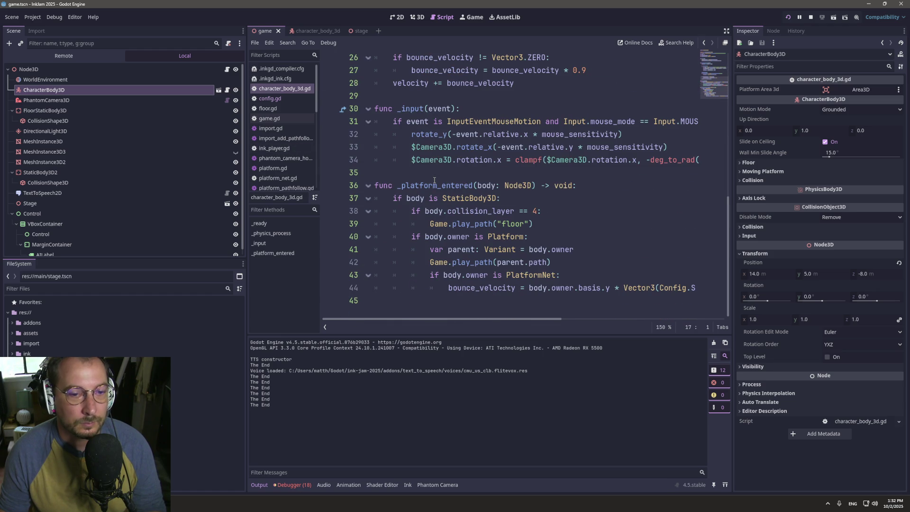
- Add a 'bounce = true' line under the PlatformNet check in _platform_entered
click(574, 272)
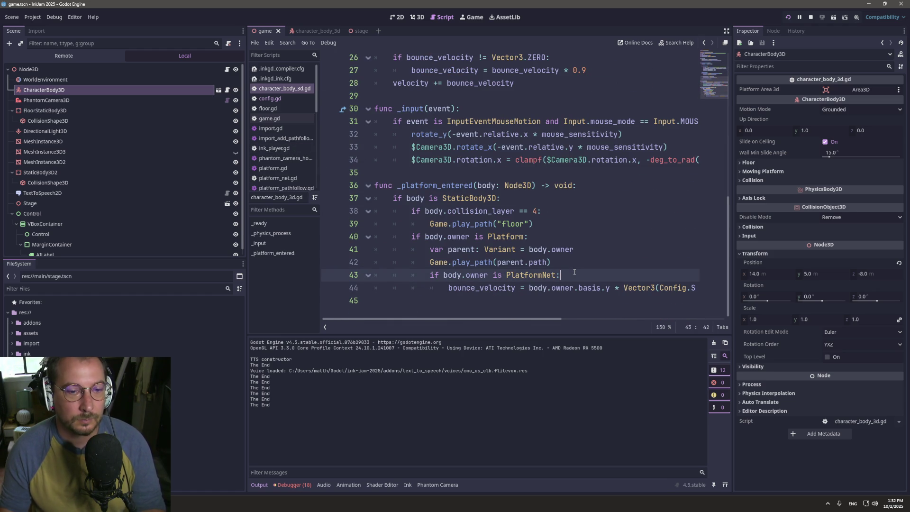
key(Return)
text(bounce =)
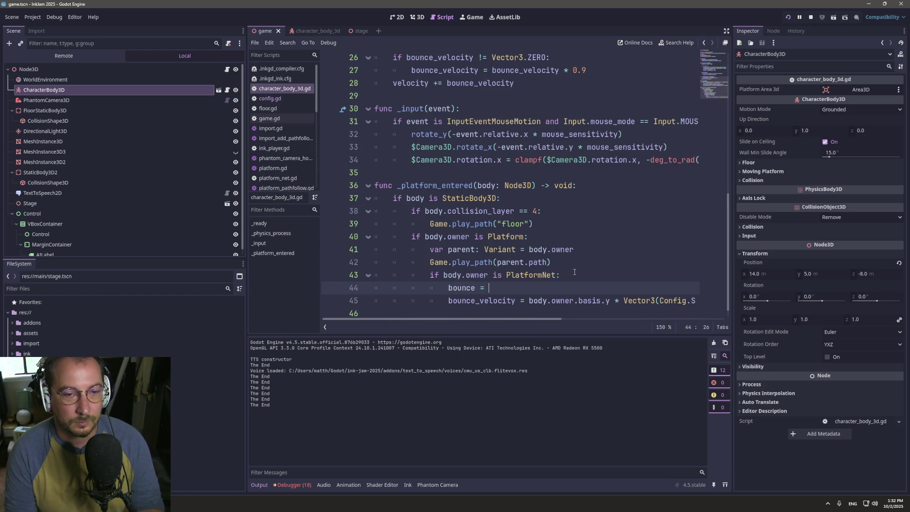
text(e)
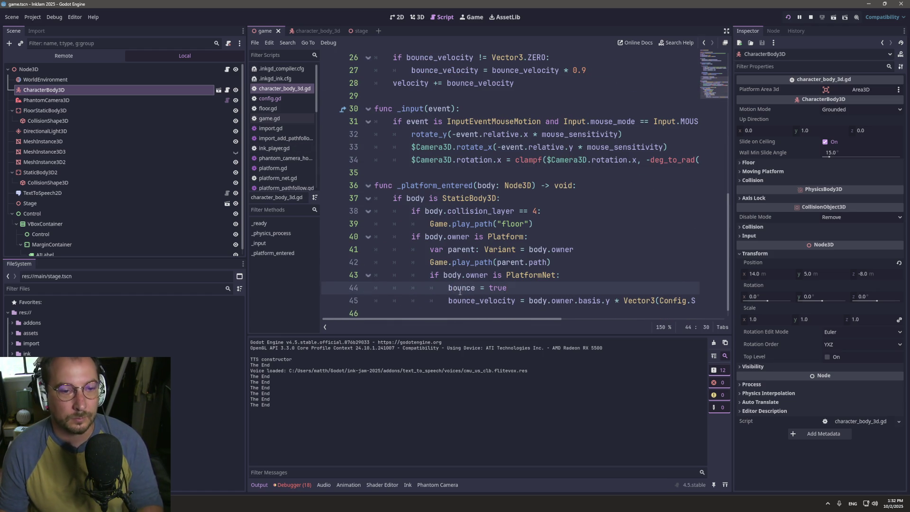
double_click(459, 291)
scroll(511, 136, up, 8)
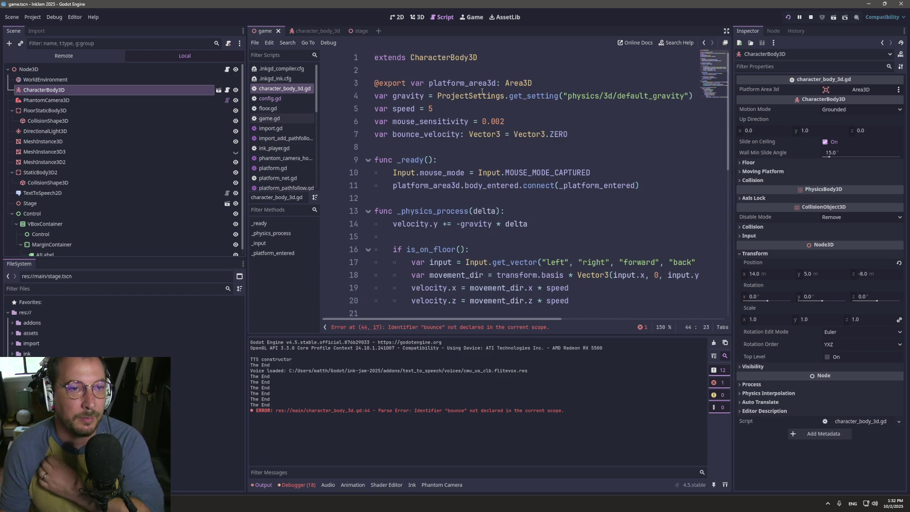
- Declare 'var bounce: bool = false' on line 7 after mouse_sensitivity and save the script
click(521, 125)
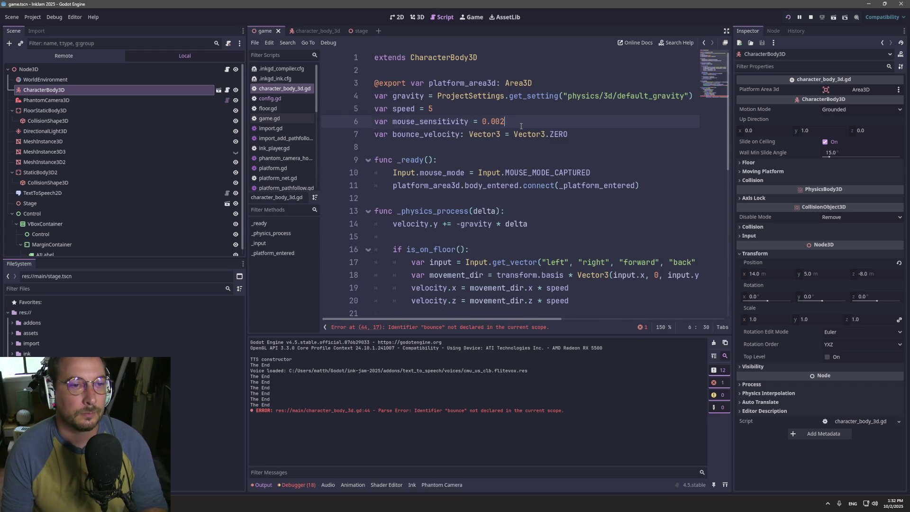
key(Return)
text(var SAFETY_NET_JUMP)
key(ctrl+BackSpace)
text(vou)
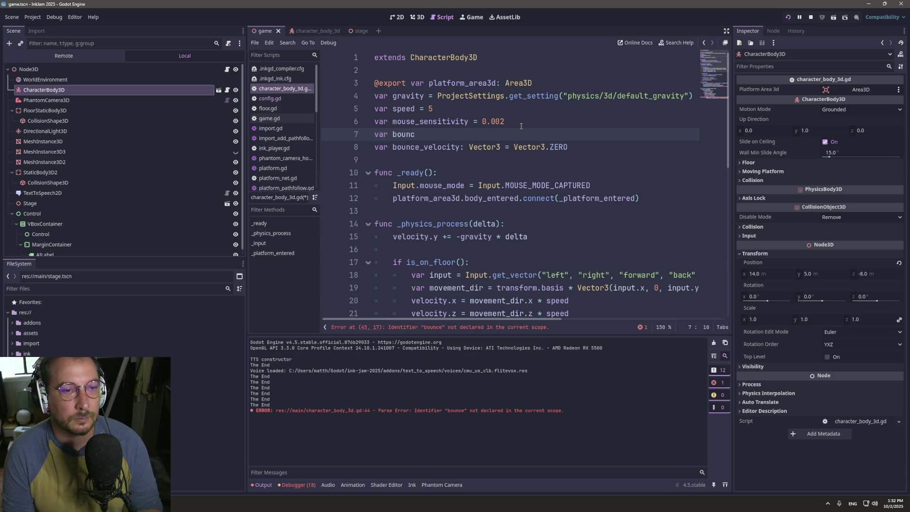
text(ool =- )
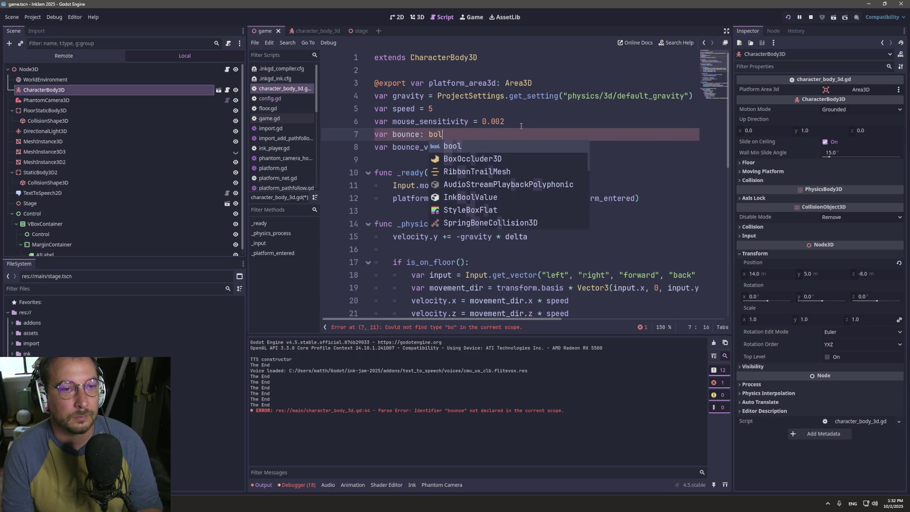
text( false)
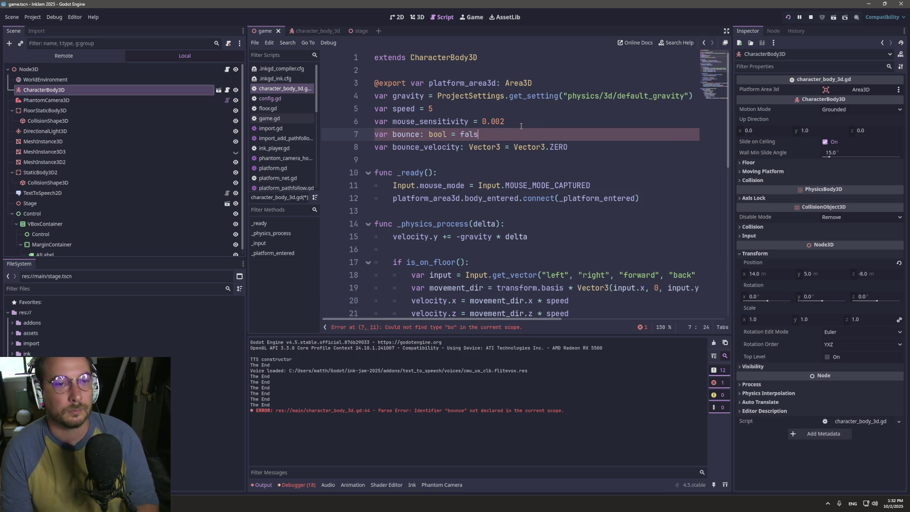
double_click(407, 135)
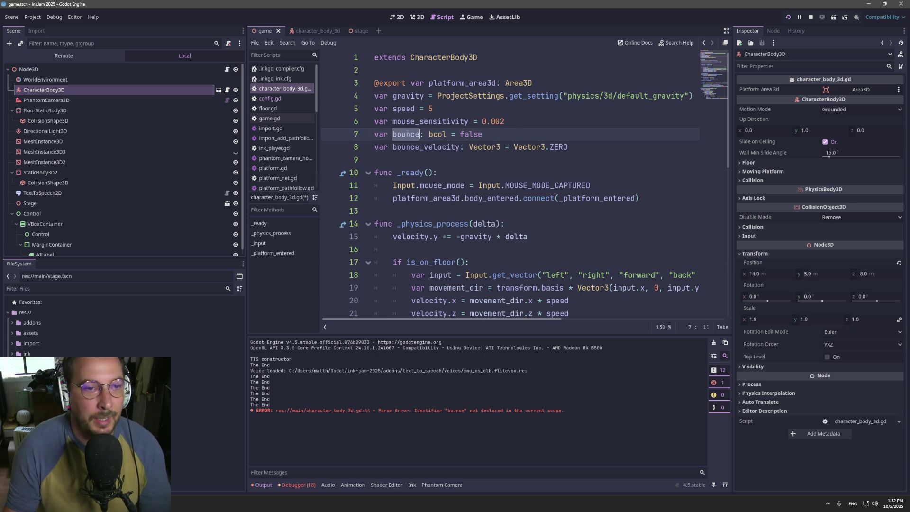
key(ctrl+s)
scroll(525, 149, down, 7)
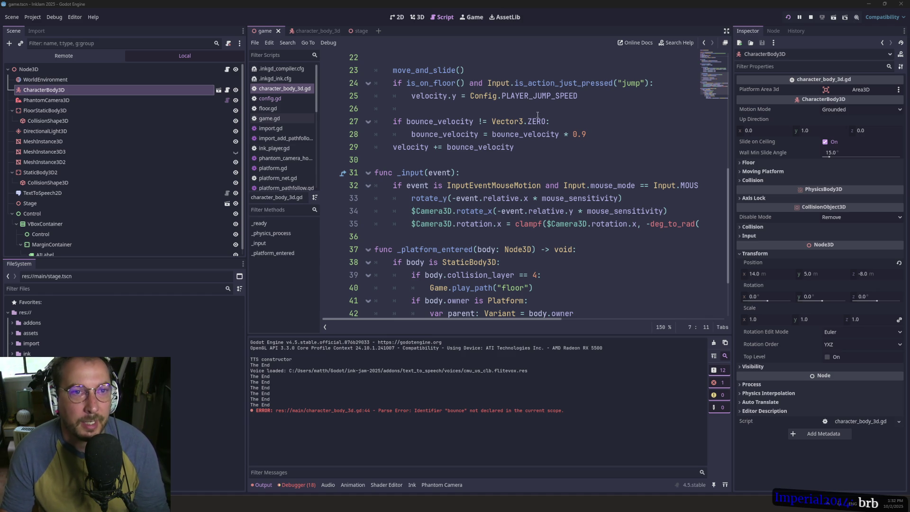
click(468, 13)
- Stop the running game with Stop and F8
click(388, 52)
click(472, 17)
key(F8)
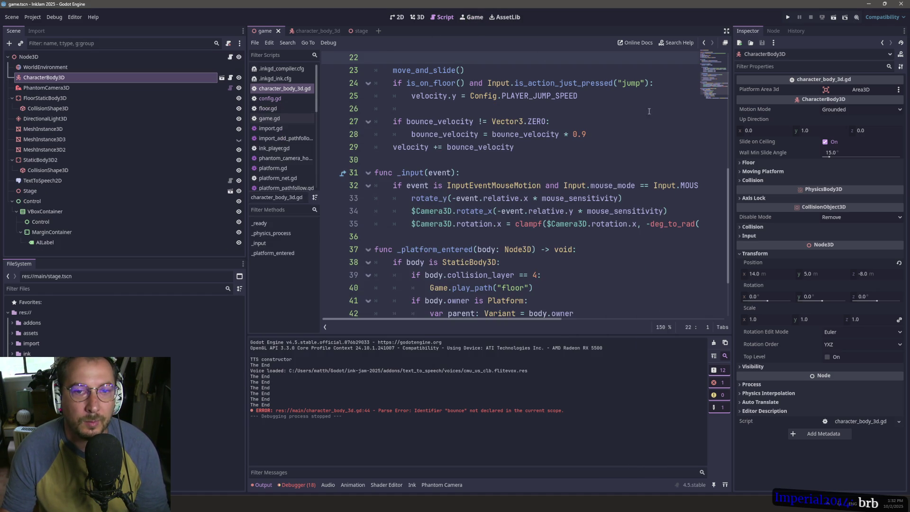
click(472, 17)
- Inspect the Game view's embedding options without changes, then return to the script editor
click(461, 43)
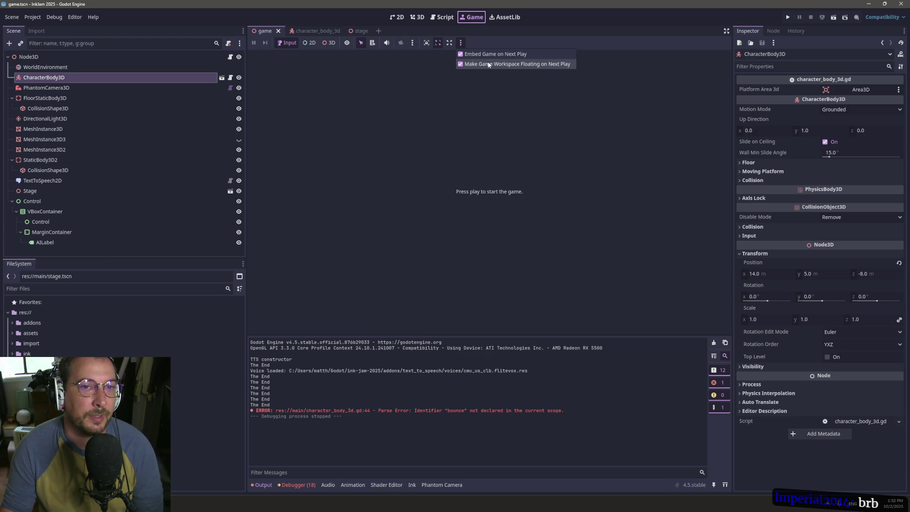
click(494, 100)
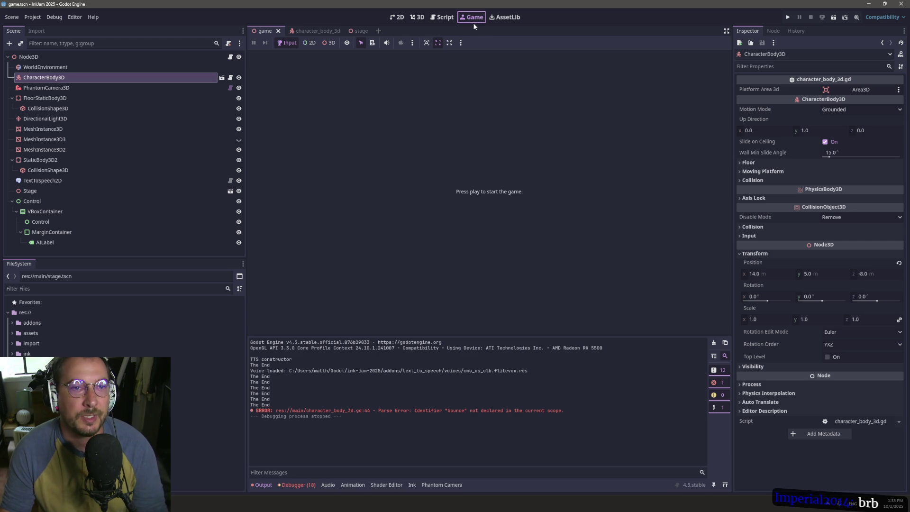
click(460, 43)
click(482, 67)
click(418, 16)
click(436, 19)
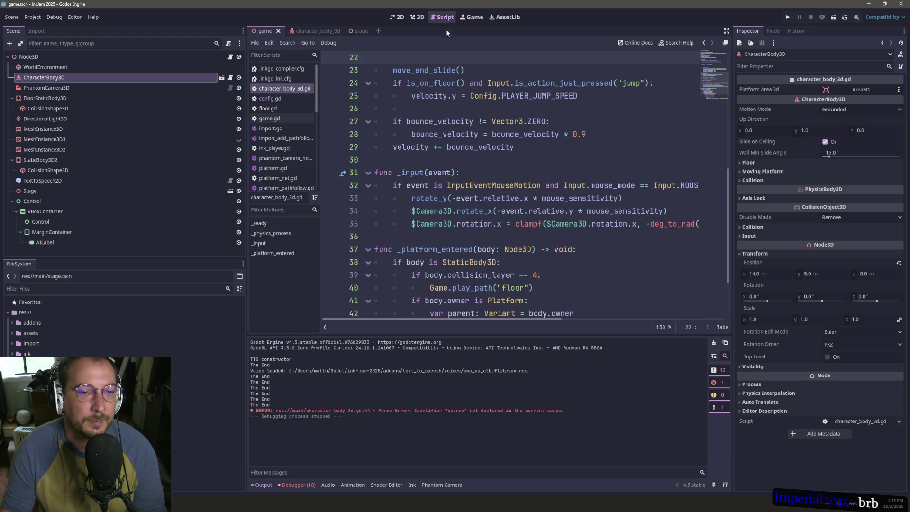
scroll(534, 261, down, 3)
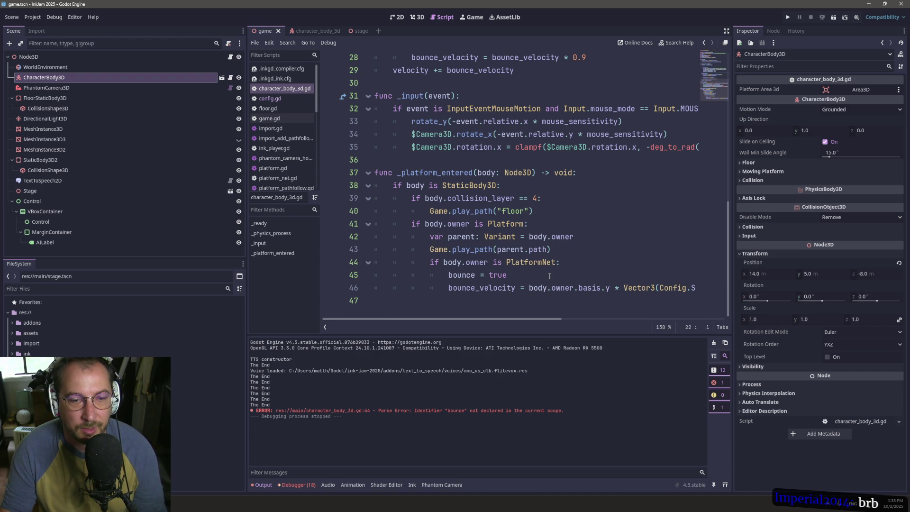
- Change line 17 to 'if not bounce and is_on_floor():', save, and rerun the game
double_click(472, 276)
key(ctrl+c)
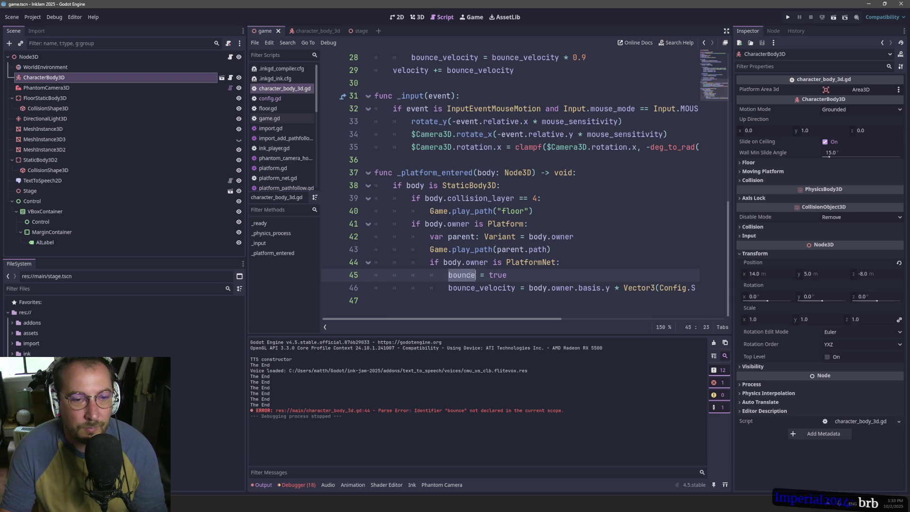
scroll(482, 232, up, 3)
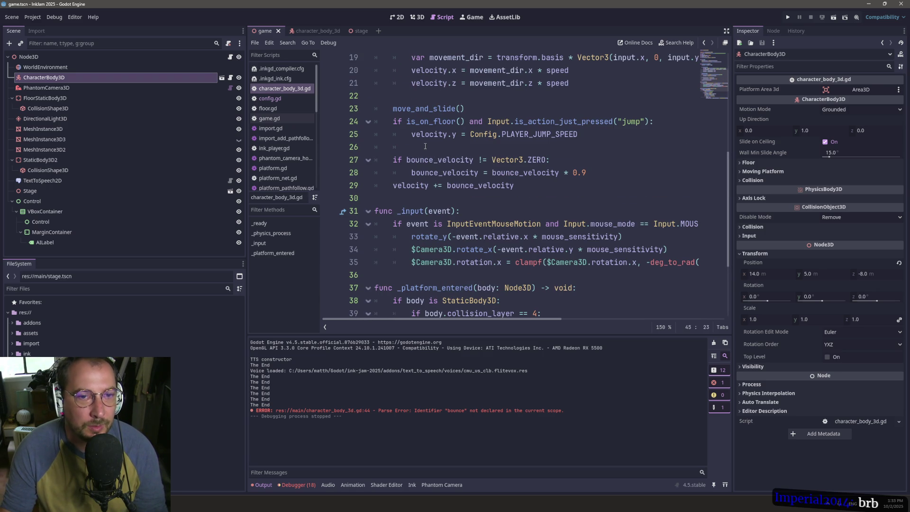
scroll(426, 146, up, 2)
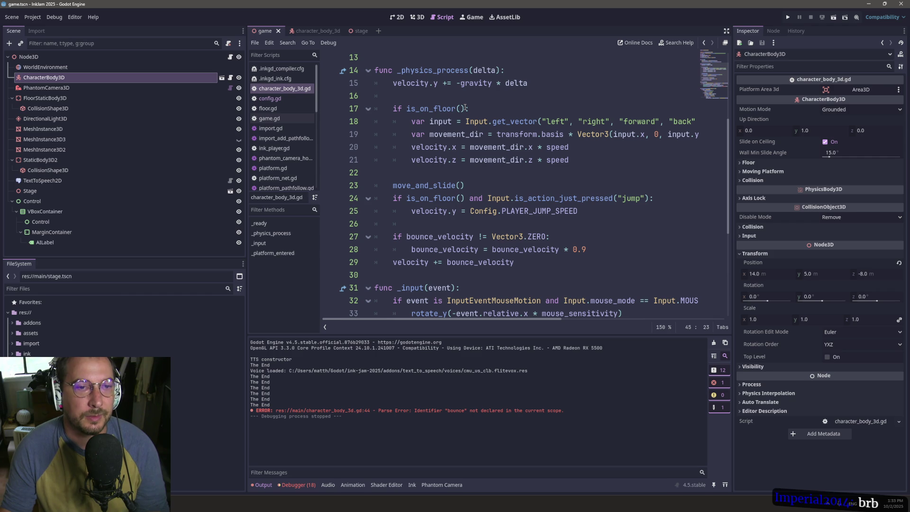
click(406, 113)
key(ctrl+v)
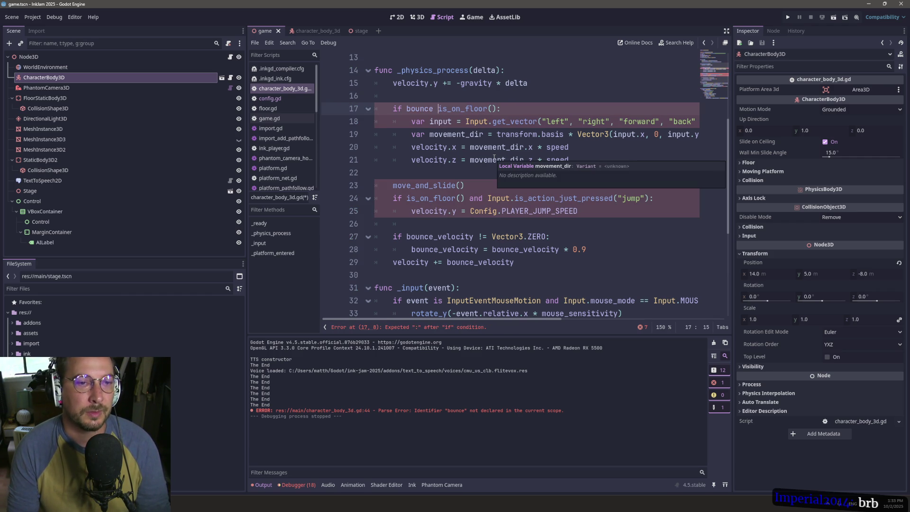
text(and)
key(Left)
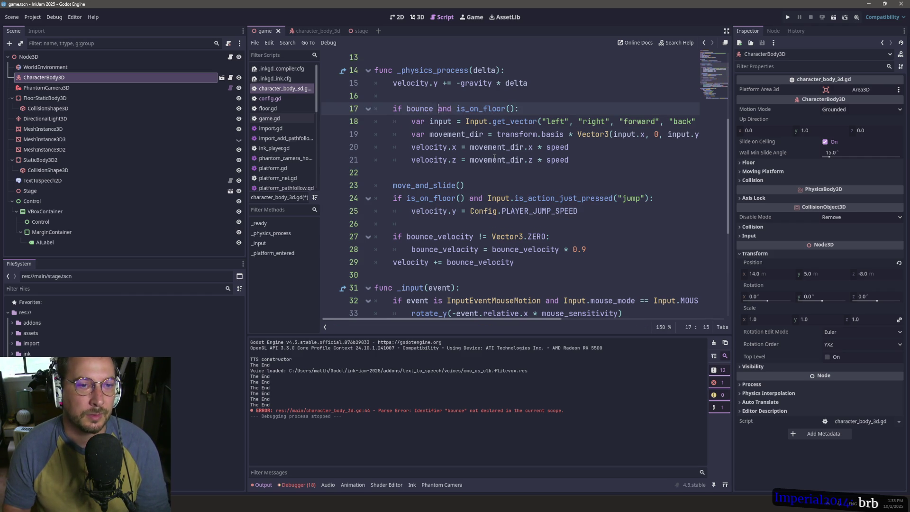
text(no t)
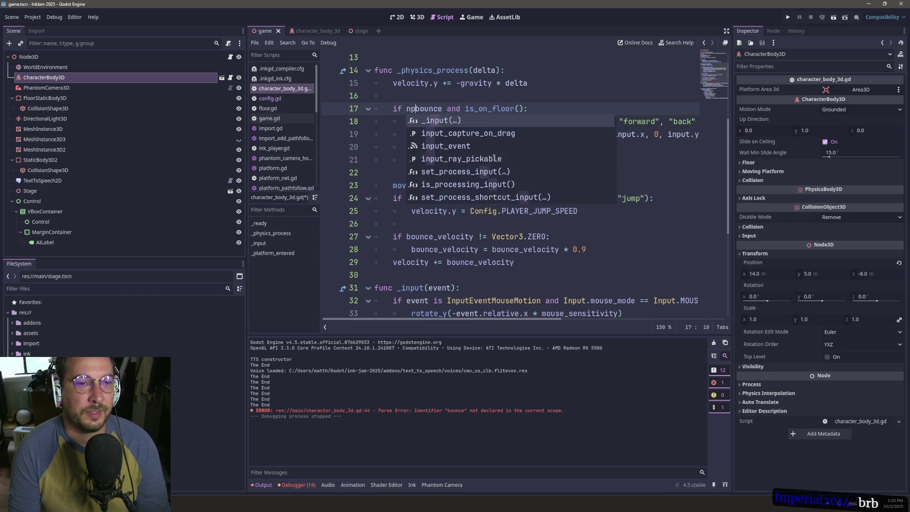
key(BackSpace)
key(BackSpace)
text(t)
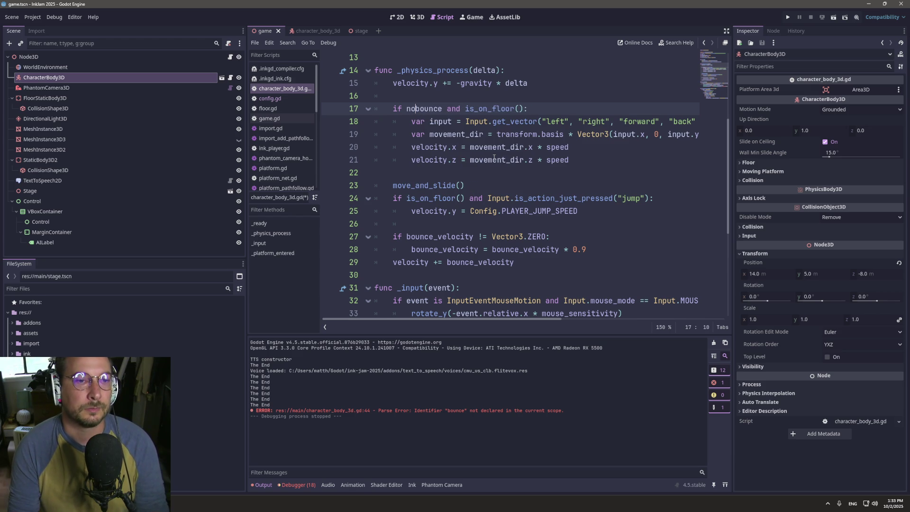
key(ctrl+s)
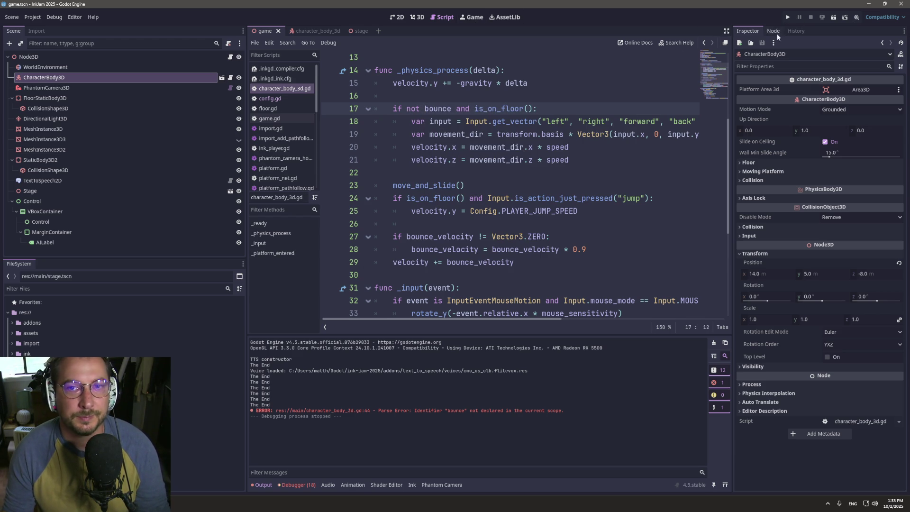
click(789, 17)
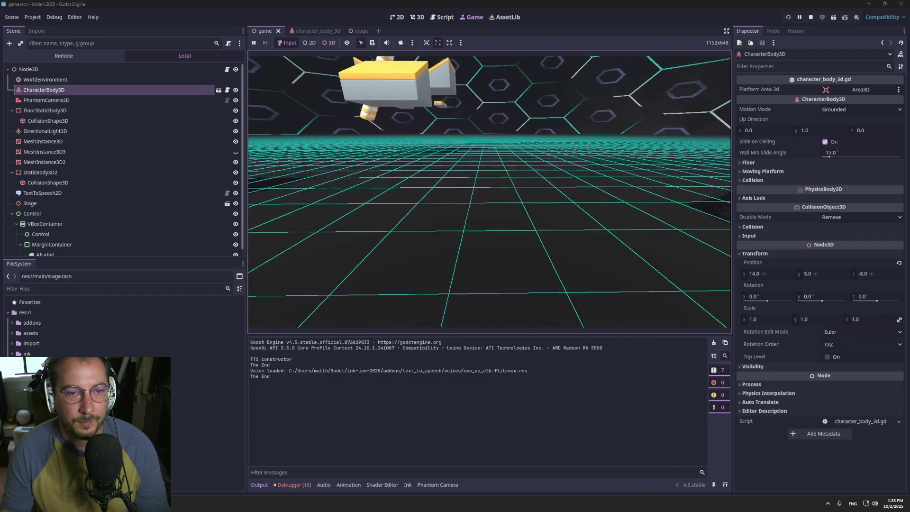
- Add 'bounce = false' right after 'velocity += bounce_velocity' in the player script
click(443, 18)
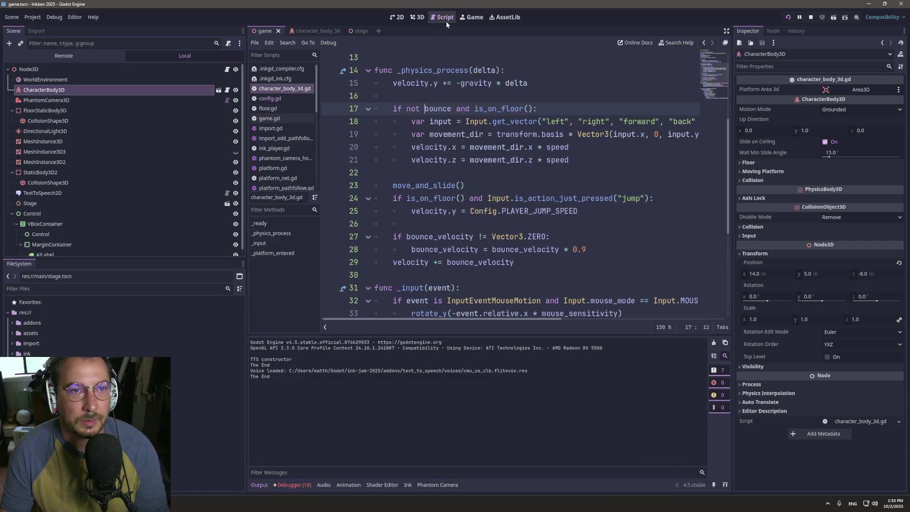
click(516, 178)
click(452, 108)
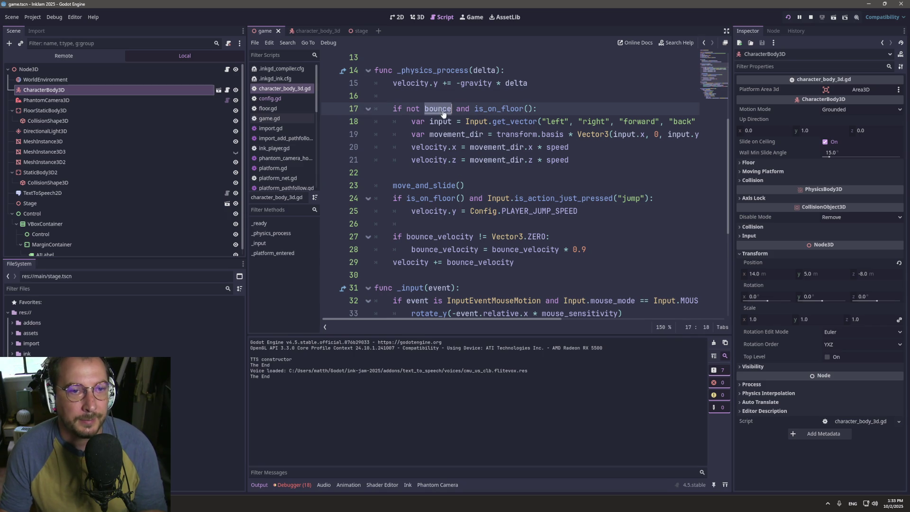
click(529, 271)
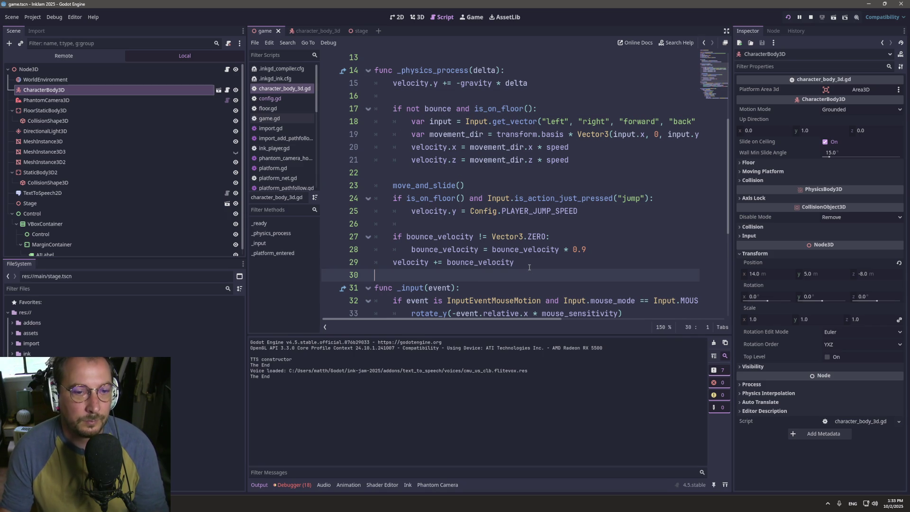
click(529, 267)
key(Return)
text(bounce = false)
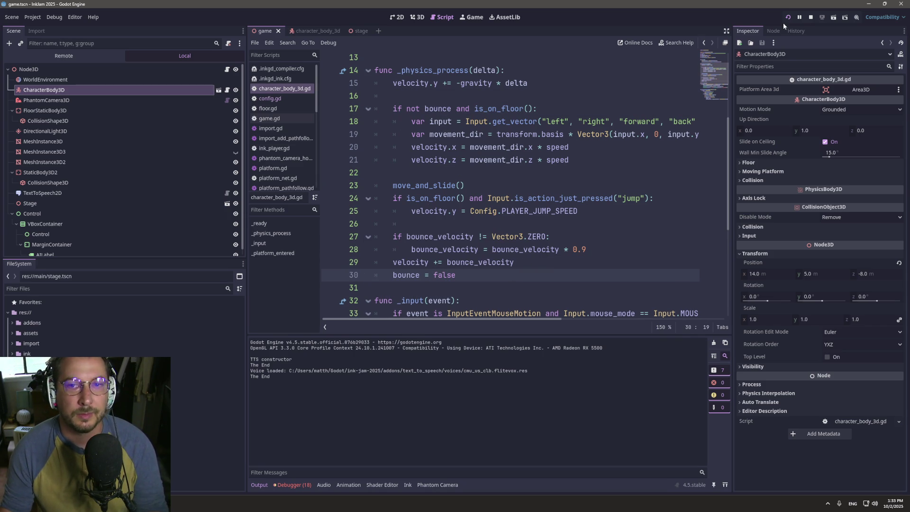
- Restart the running game with the updated script and return to the code
click(477, 17)
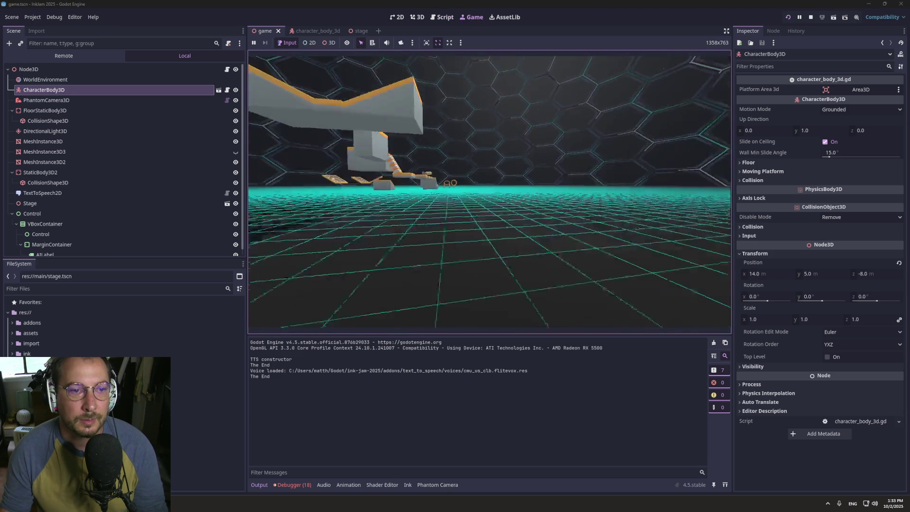
click(787, 16)
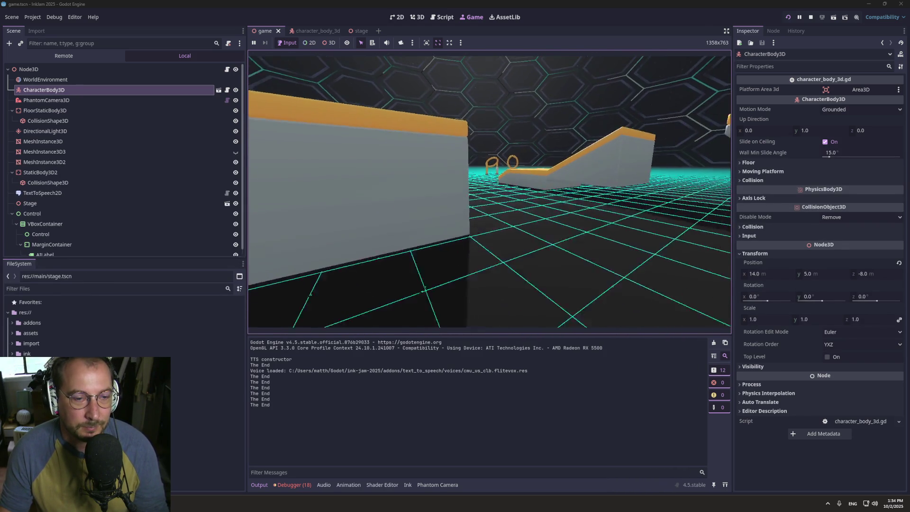
click(444, 19)
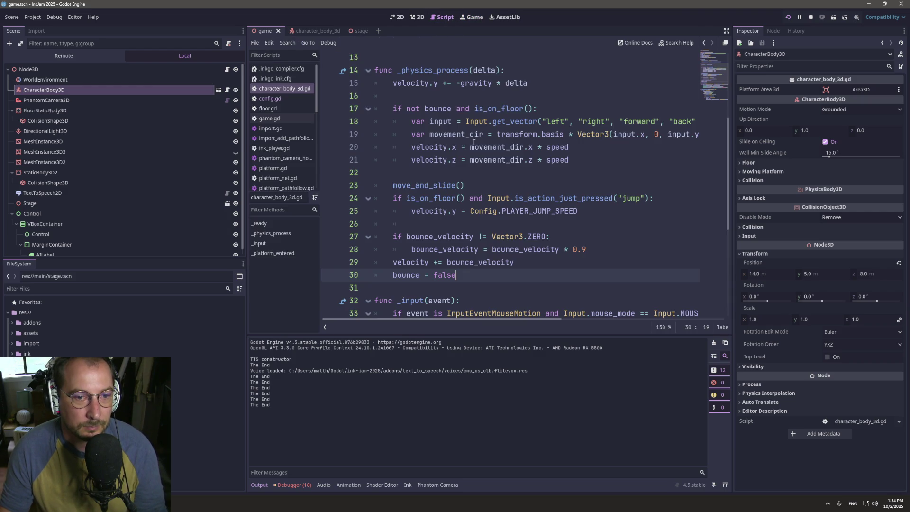
- Open the CharacterBody3D documentation for is_on_floor() from the player script
scroll(493, 276, down, 3)
scroll(500, 251, up, 3)
scroll(507, 224, down, 3)
scroll(507, 224, down, 3)
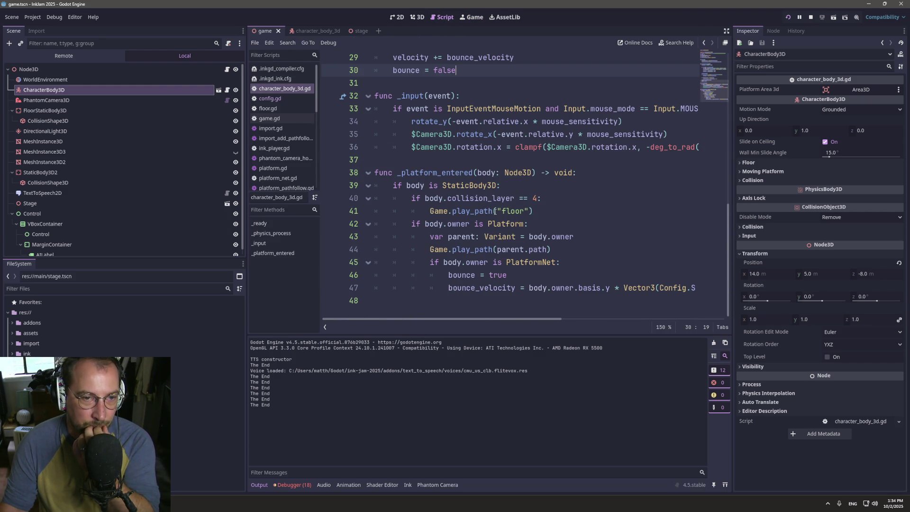
scroll(494, 211, up, 3)
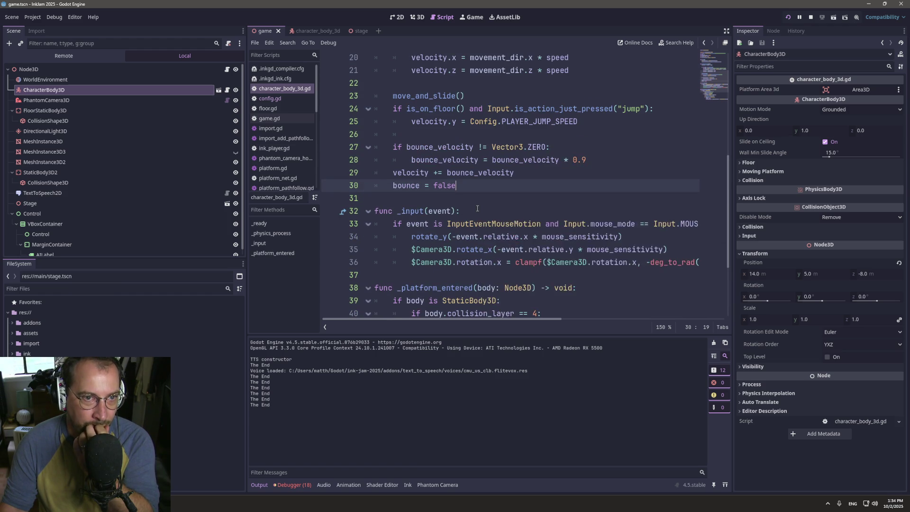
click(416, 109)
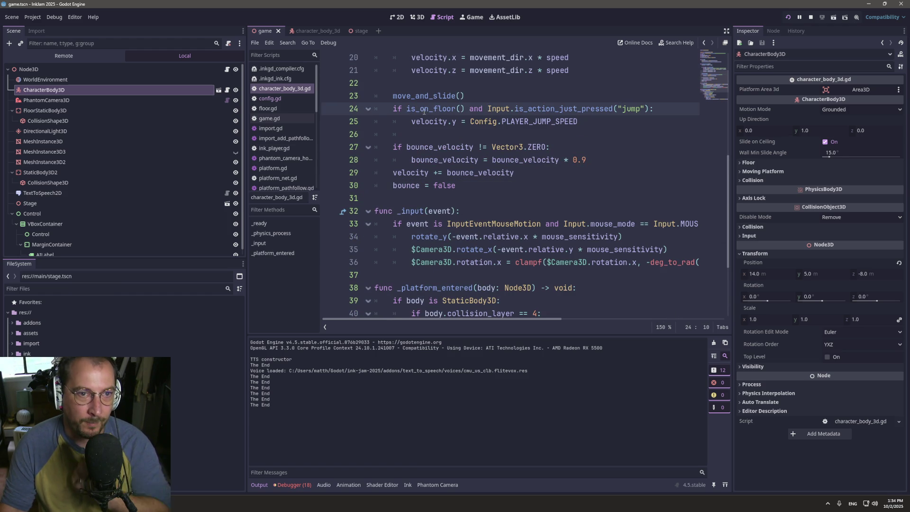
ctrl+click(424, 109)
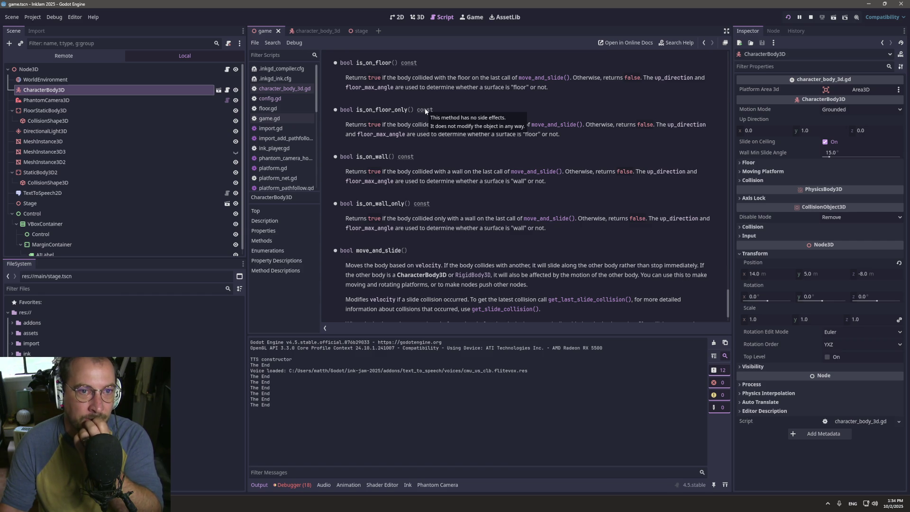
- Read the floor_max_angle description, return to is_on_floor(), and show the 3D scene view
click(381, 87)
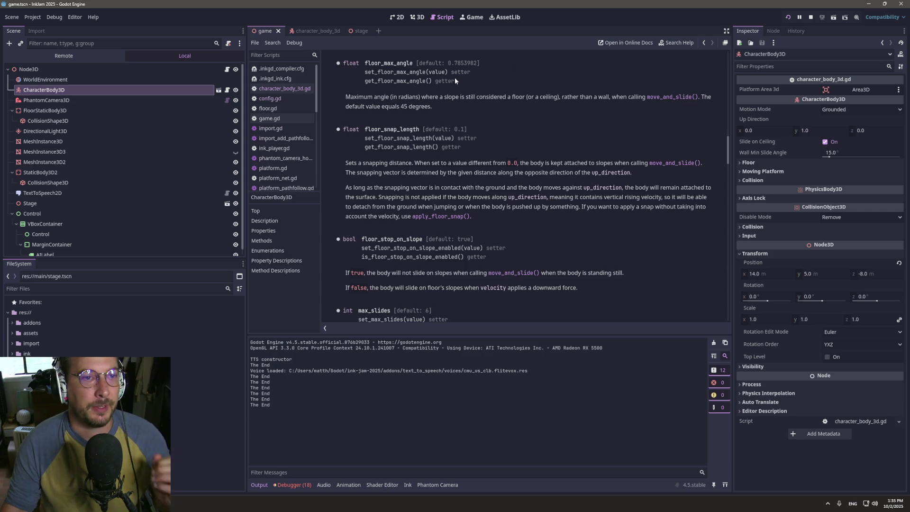
click(703, 43)
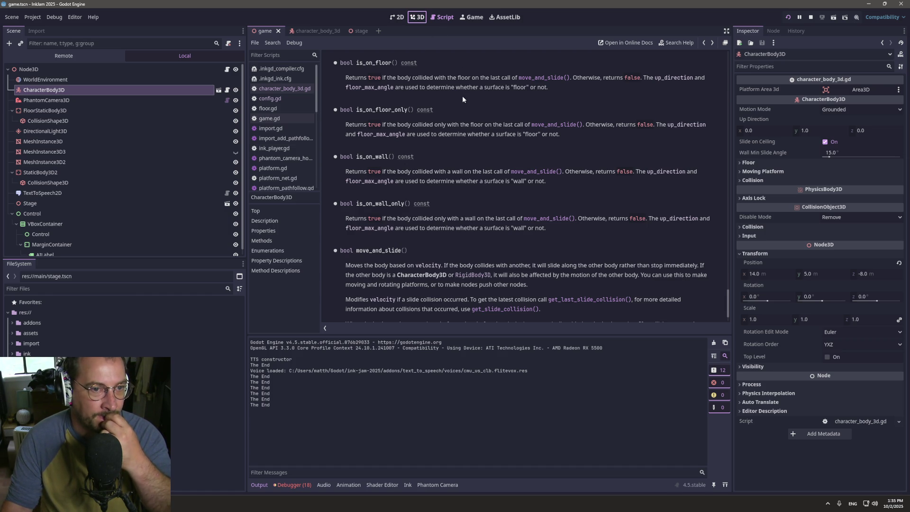
scroll(462, 96, down, 1)
scroll(461, 109, up, 2)
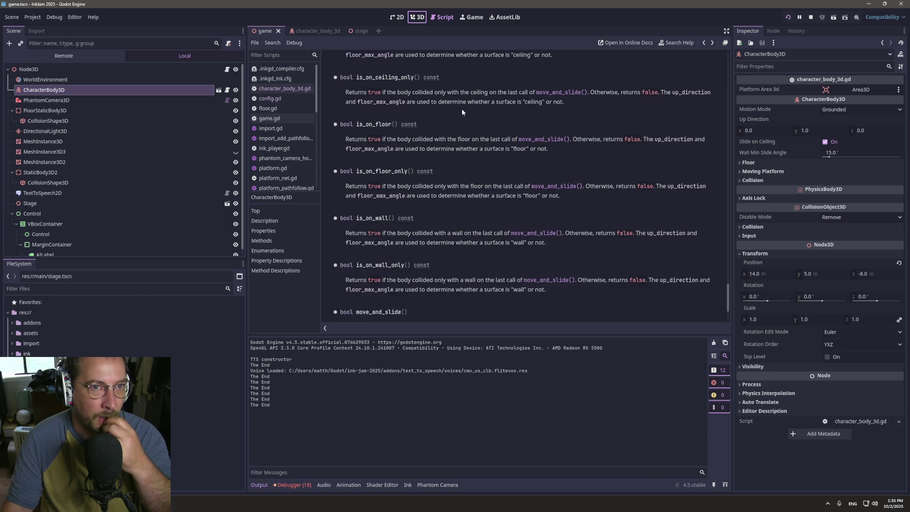
scroll(462, 112, up, 1)
click(415, 18)
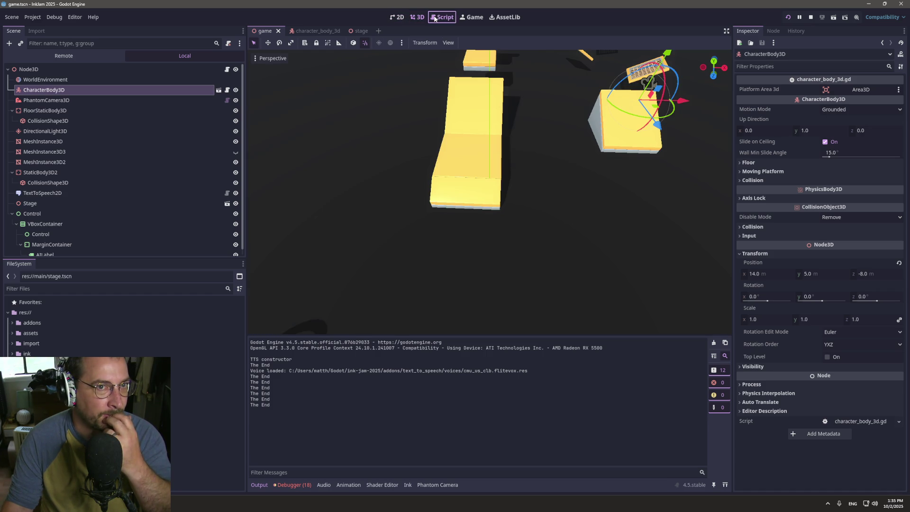
- Open character_body_3d.gd and cut the move_and_slide() line out of _physics_process
click(443, 17)
click(313, 31)
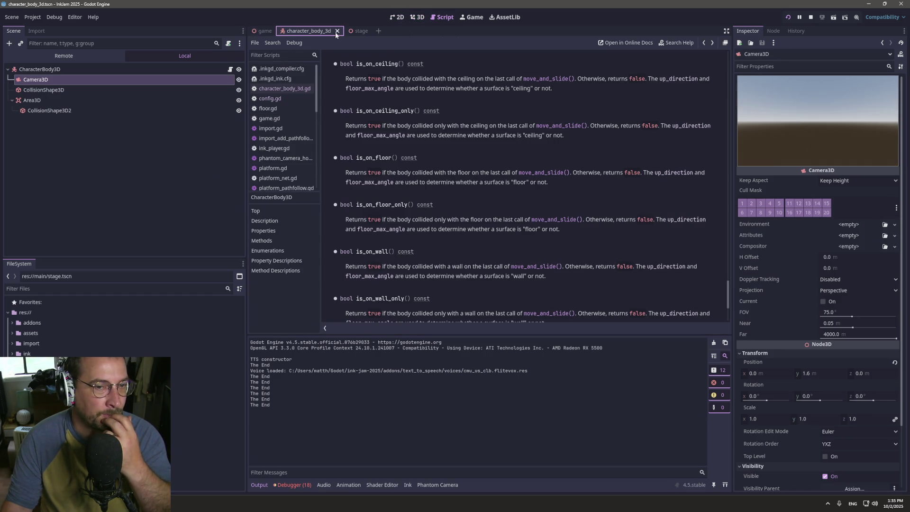
click(291, 86)
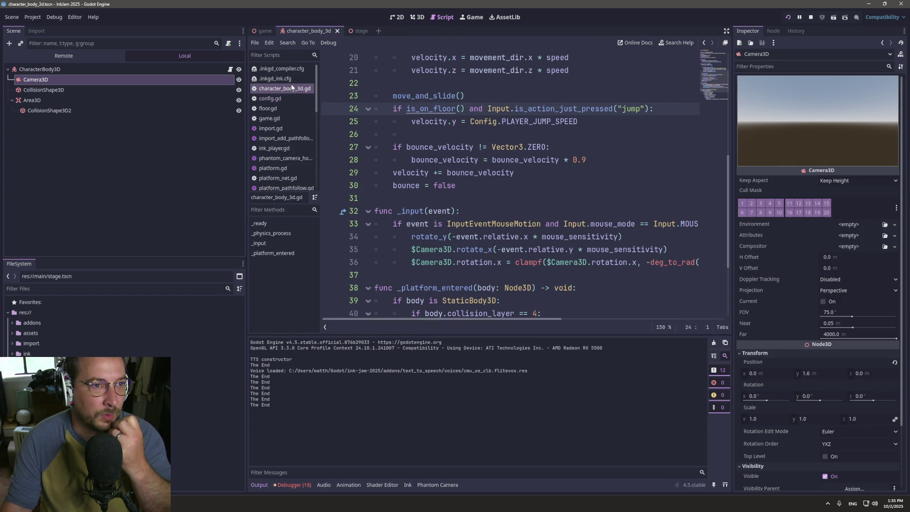
scroll(492, 132, up, 1)
click(491, 133)
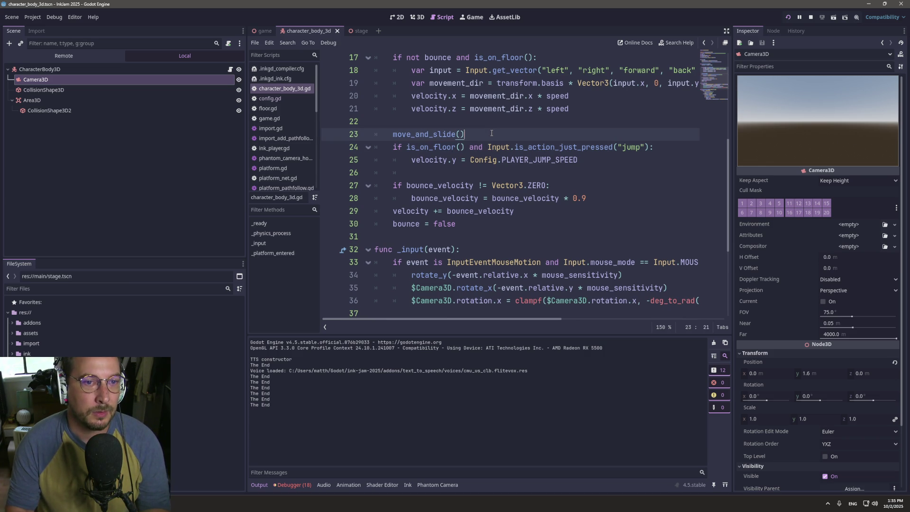
key(Return)
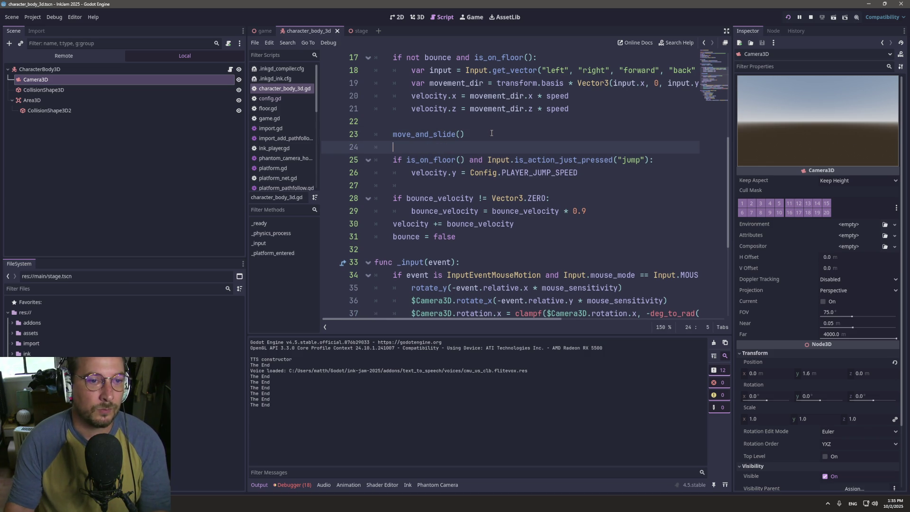
triple_click(456, 132)
key(ctrl+c)
scroll(488, 143, up, 2)
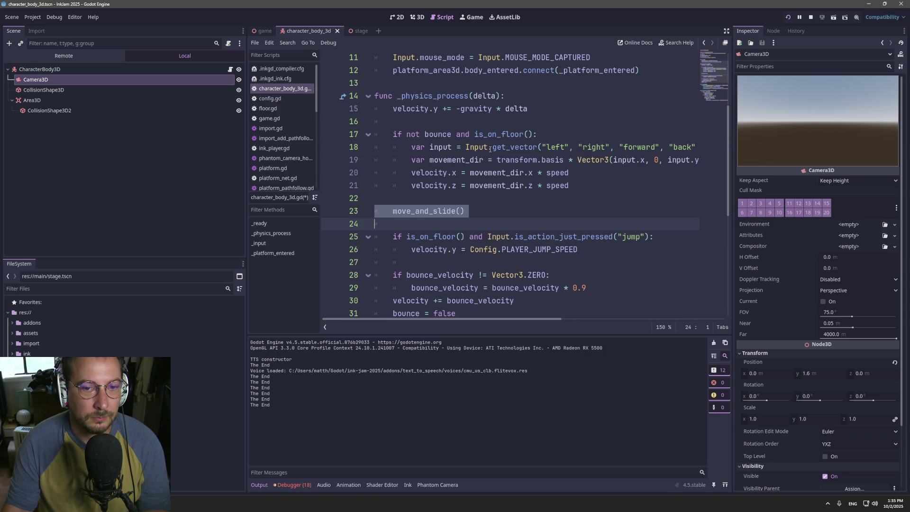
mouse_move(490, 149)
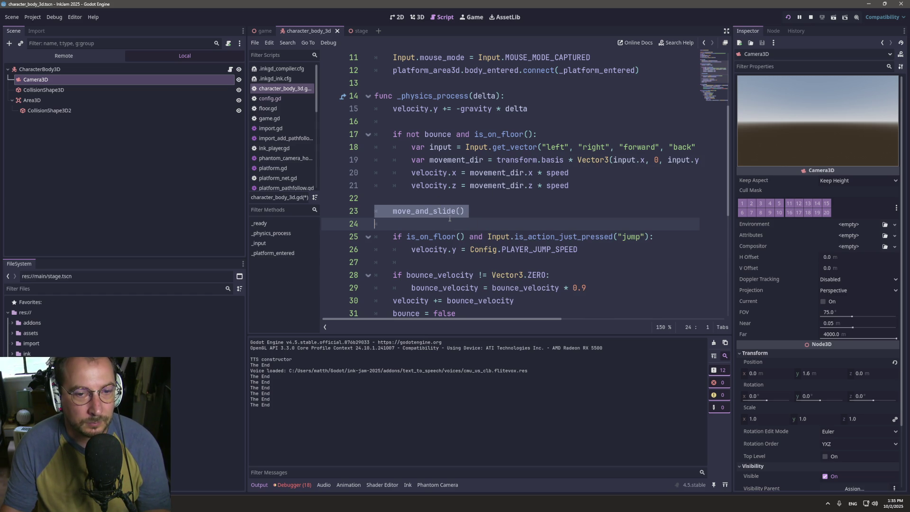
key(BackSpace)
- Paste move_and_slide() below 'bounce = false', fix its indentation, save, and relaunch the game
click(547, 298)
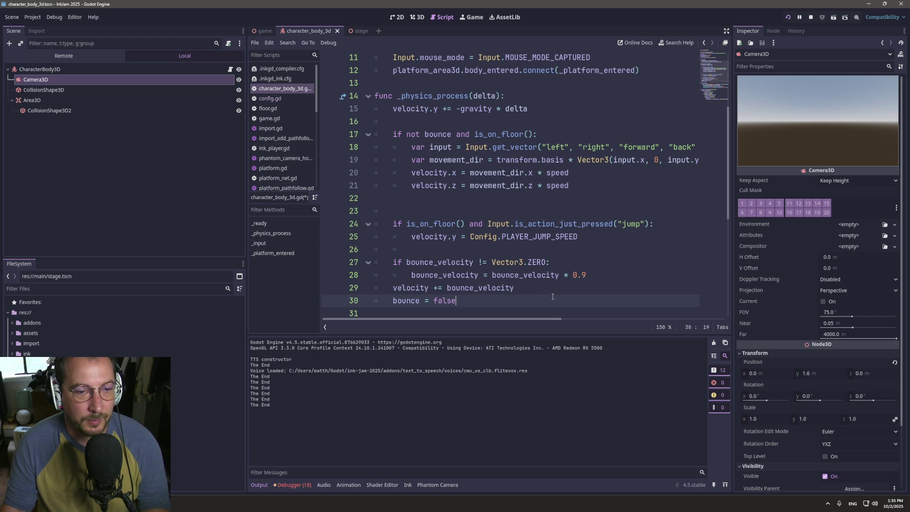
key(Return)
key(ctrl+v)
key(ctrl+s)
key(Up)
key(BackSpace)
key(Return)
key(BackSpace)
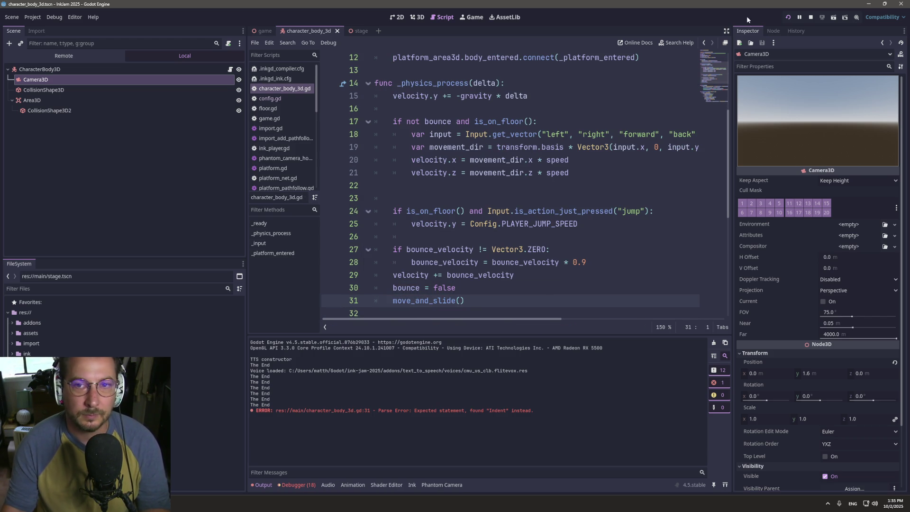
click(473, 17)
- Walk the player forward across the yellow platforms, grates and ramps, then return to the script
click(486, 118)
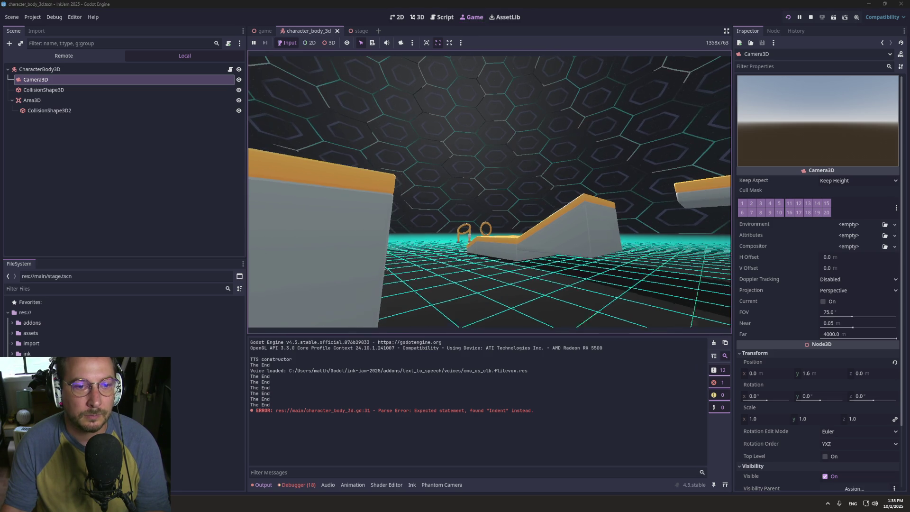
key(w)
key(w)
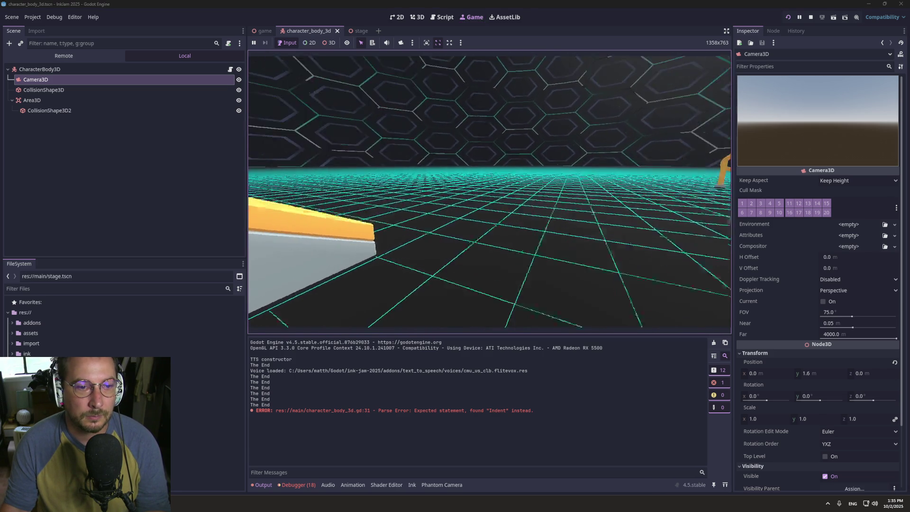
key(w)
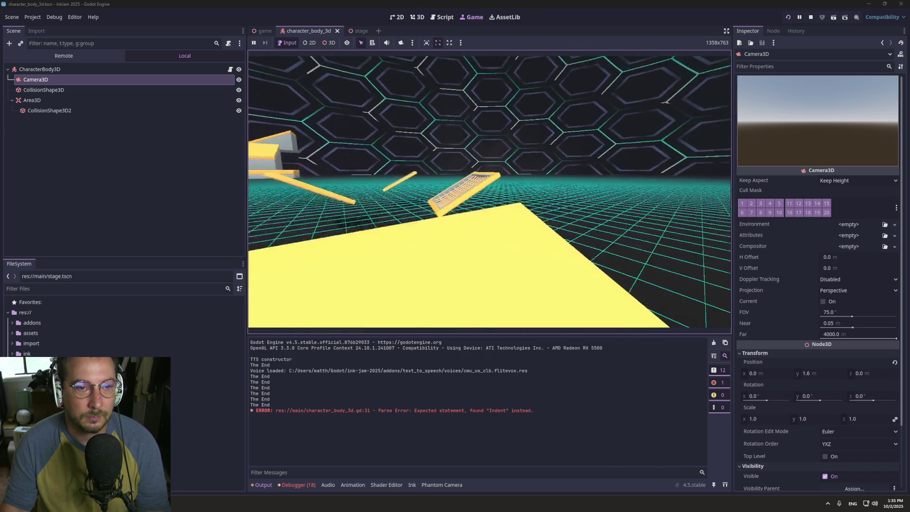
key(w)
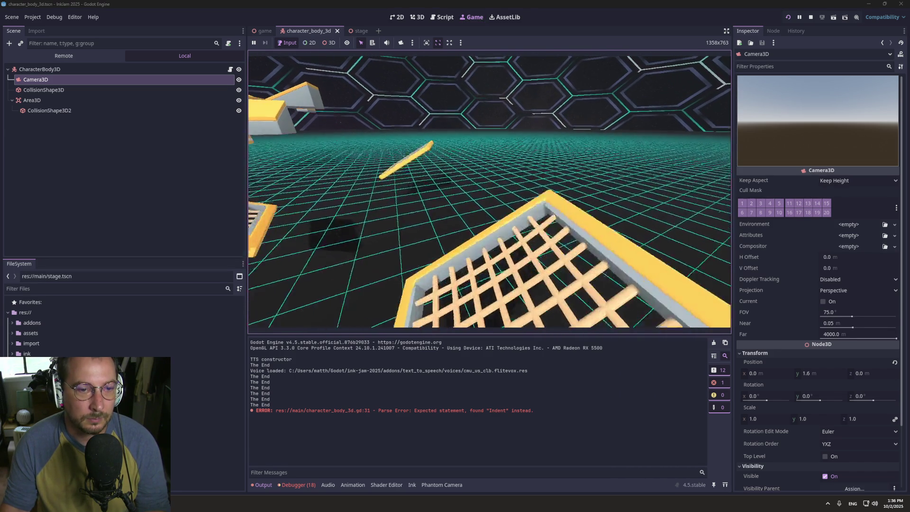
key(w)
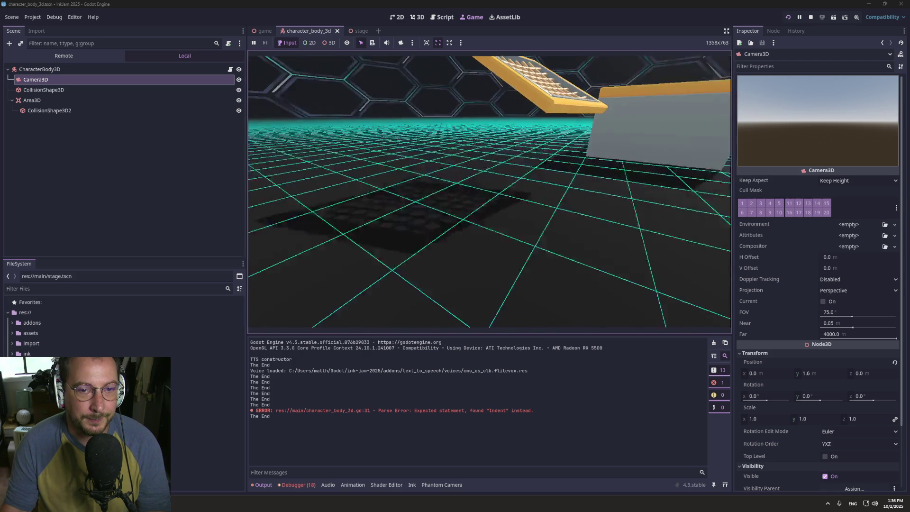
key(w)
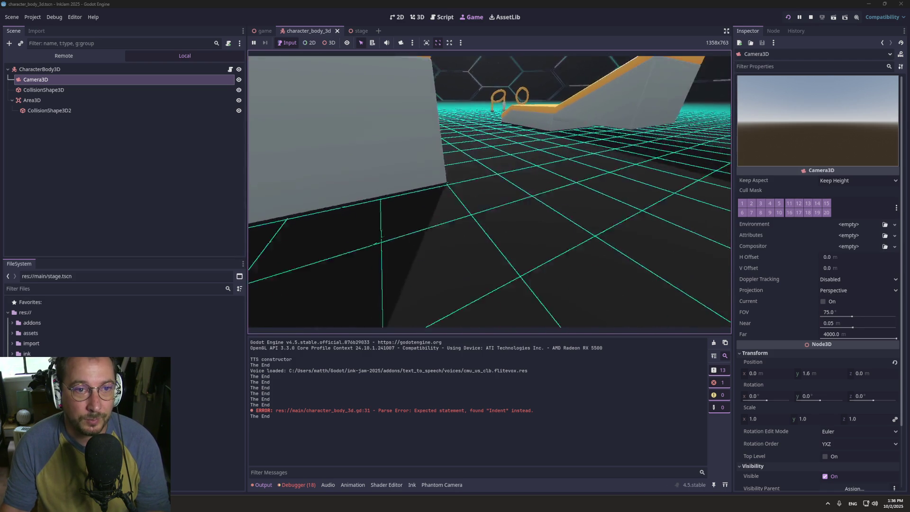
key(w)
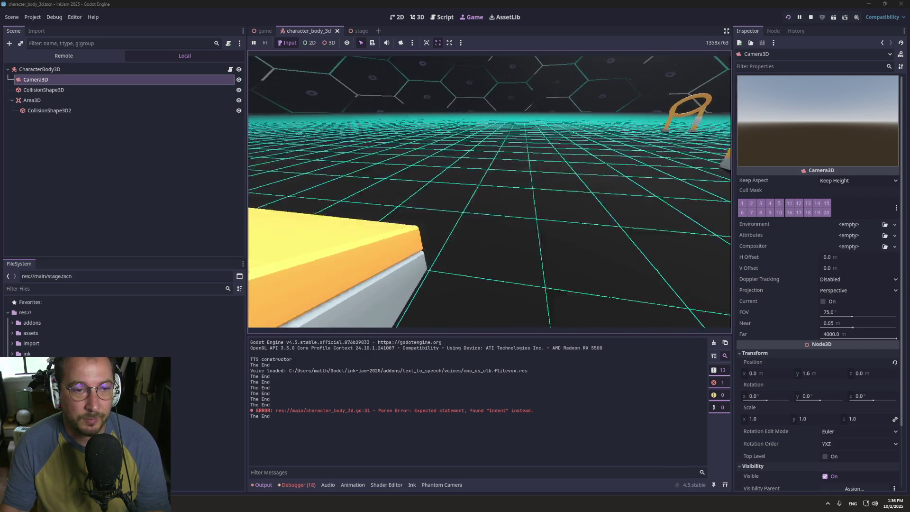
key(w)
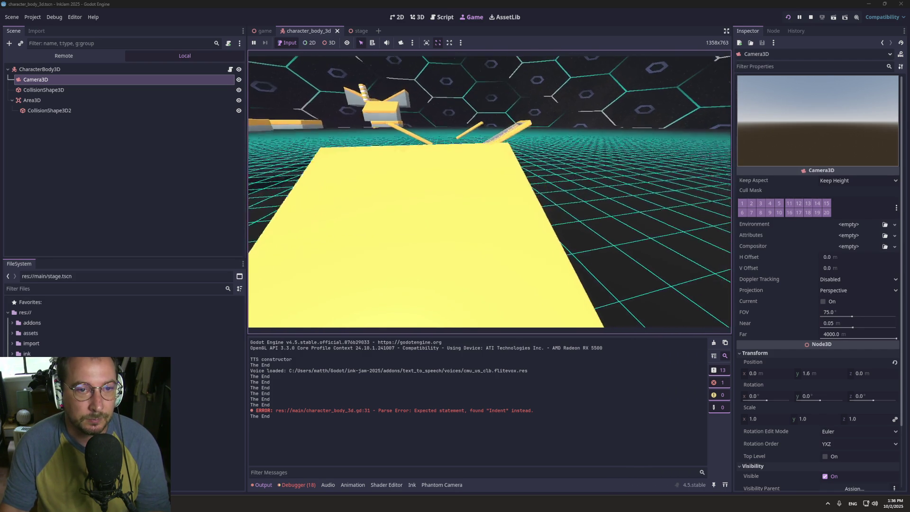
key(w)
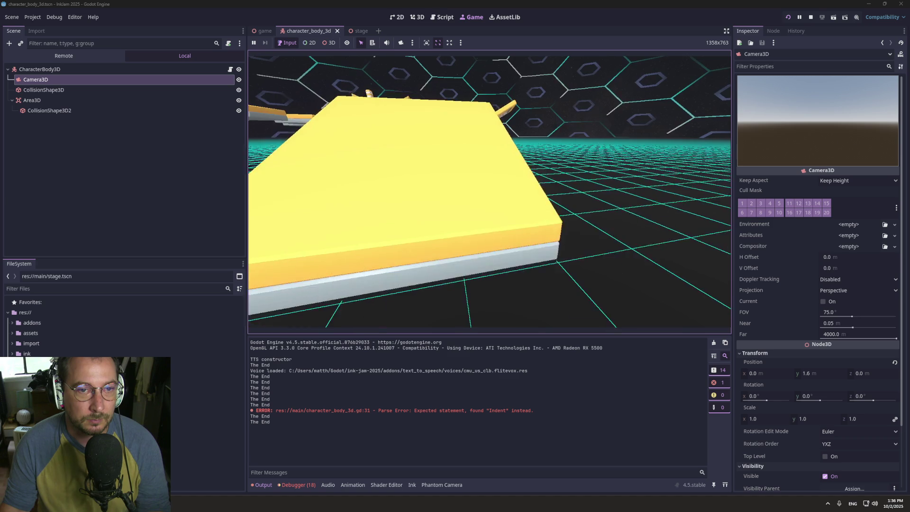
key(w)
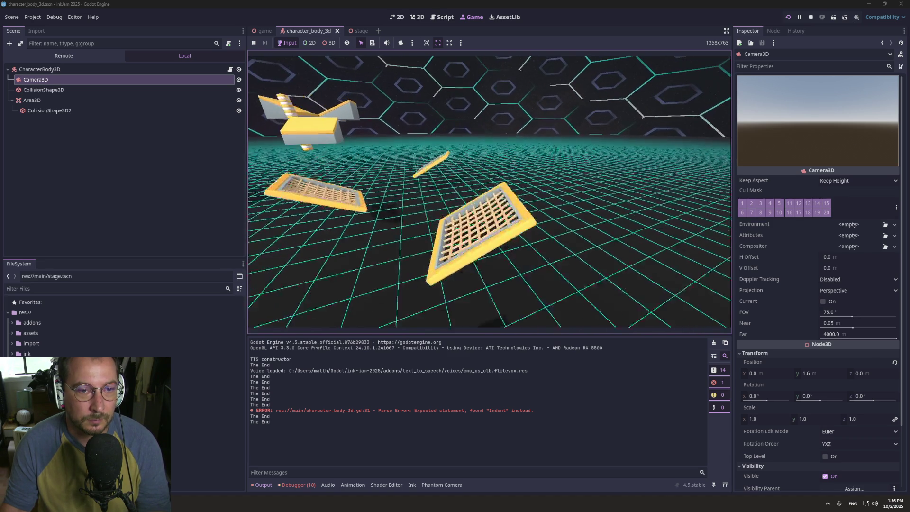
key(w)
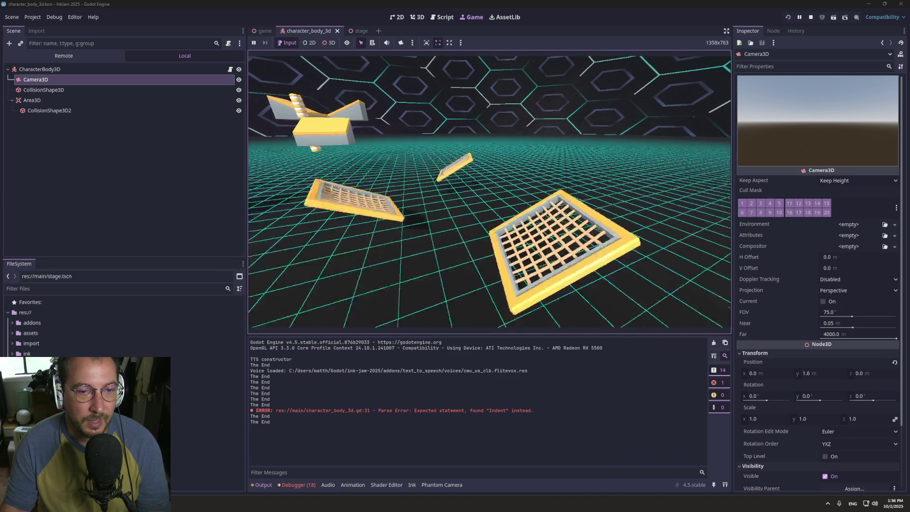
click(443, 17)
scroll(487, 122, down, 4)
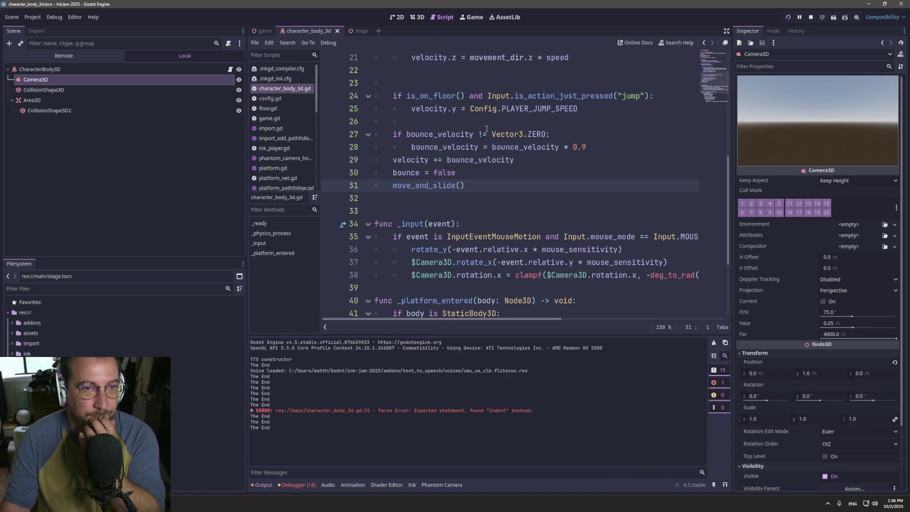
scroll(493, 142, down, 1)
scroll(497, 164, down, 2)
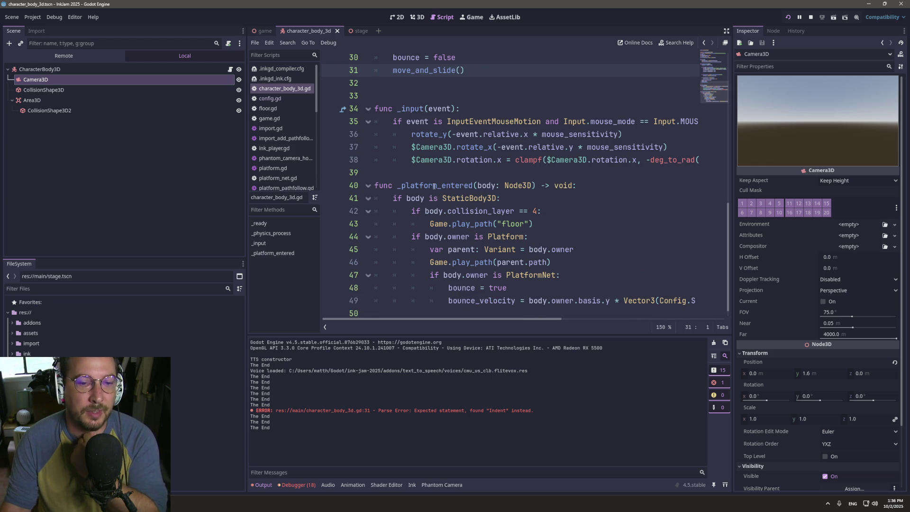
double_click(439, 186)
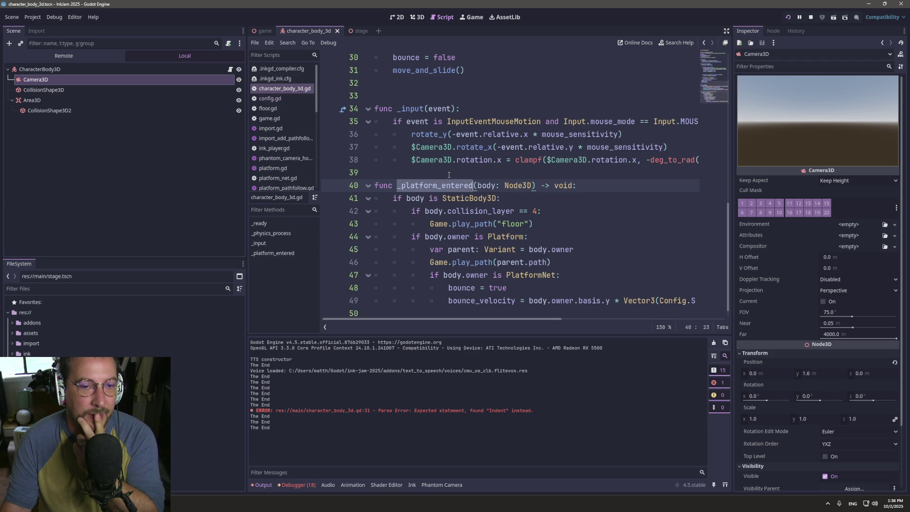
scroll(449, 174, up, 8)
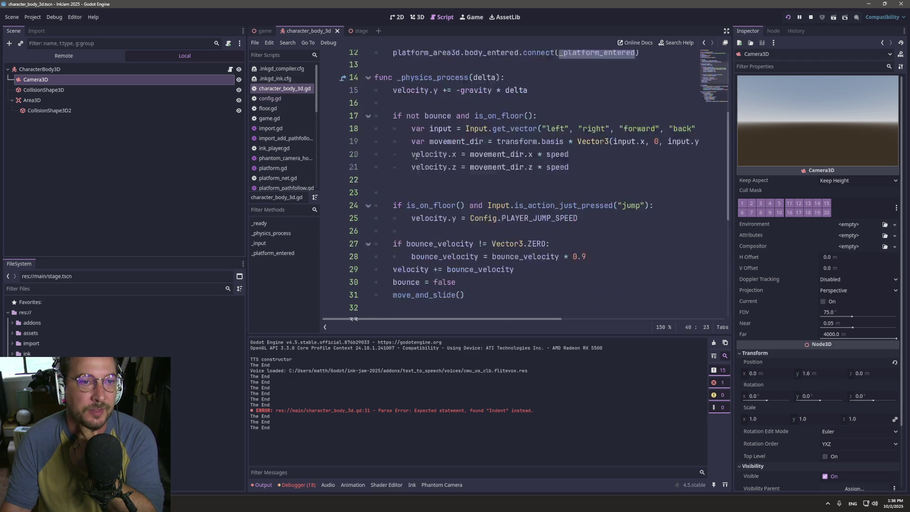
scroll(438, 199, down, 3)
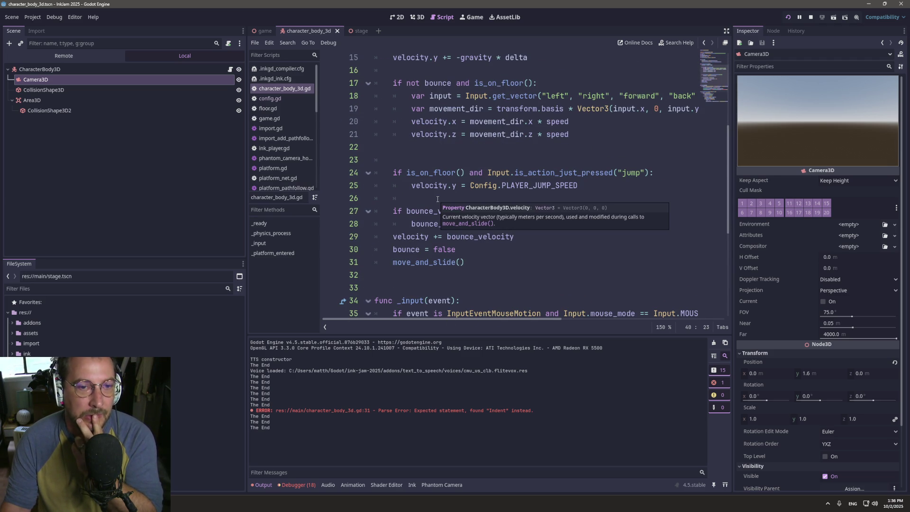
mouse_move(416, 211)
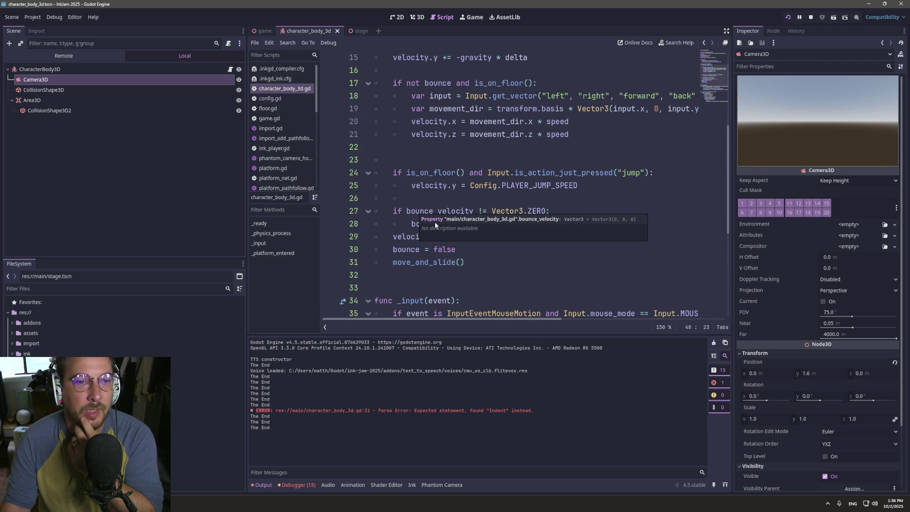
click(428, 260)
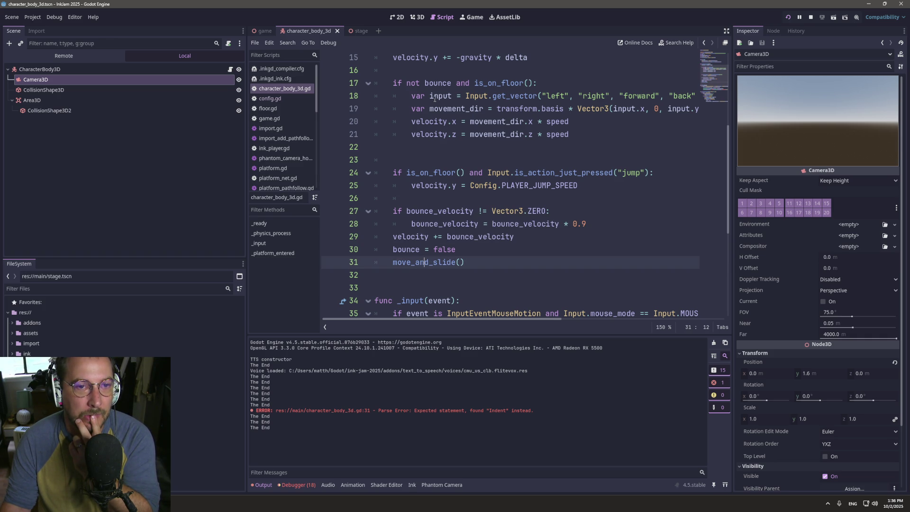
click(417, 72)
- Write a print of the floor and bounce states with is_on_floor() and bounce on line 16
text(print()
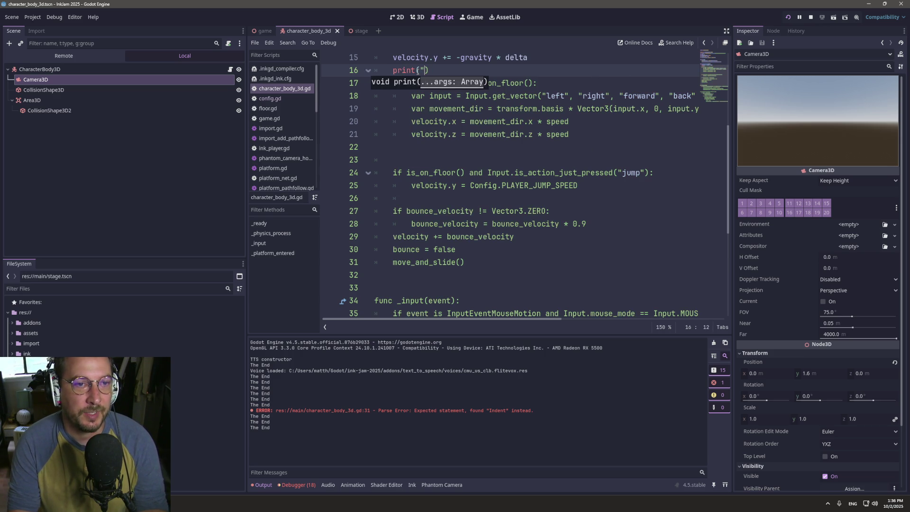
key(ctrl+z)
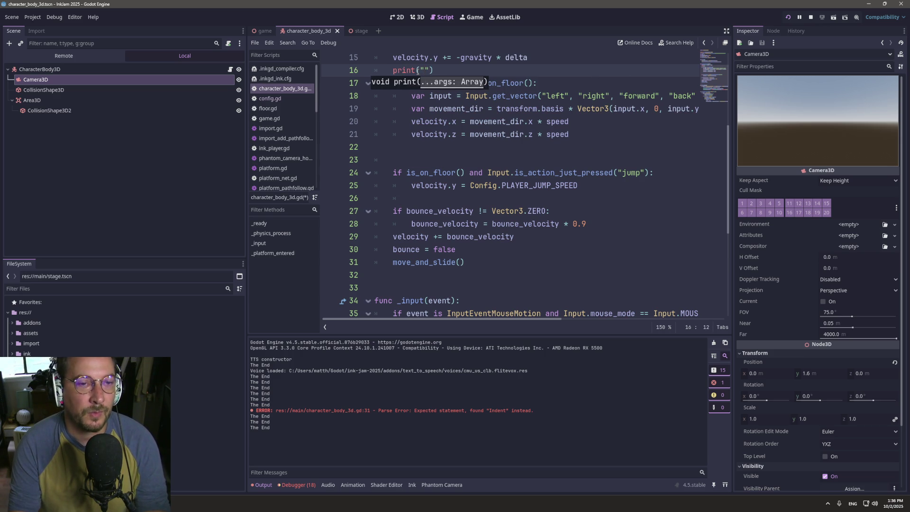
text(flor)
text( $)
text( %s )
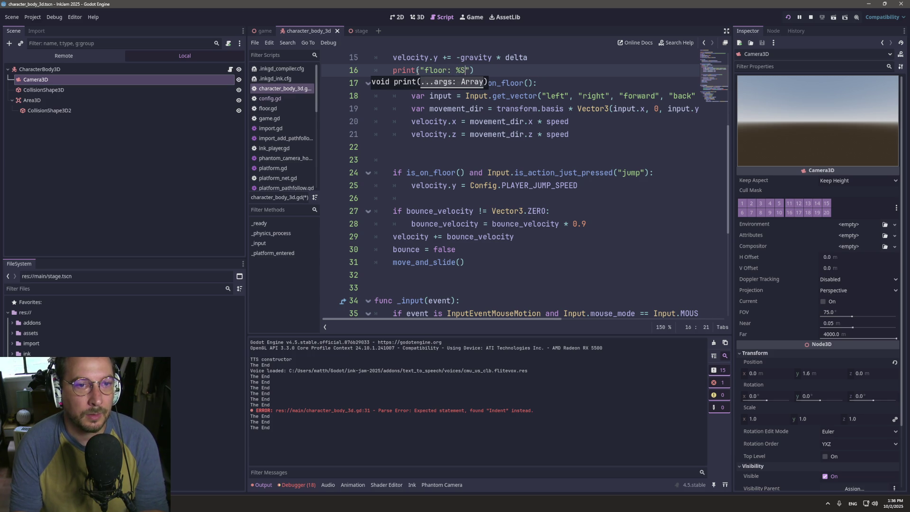
text(bounc %s")
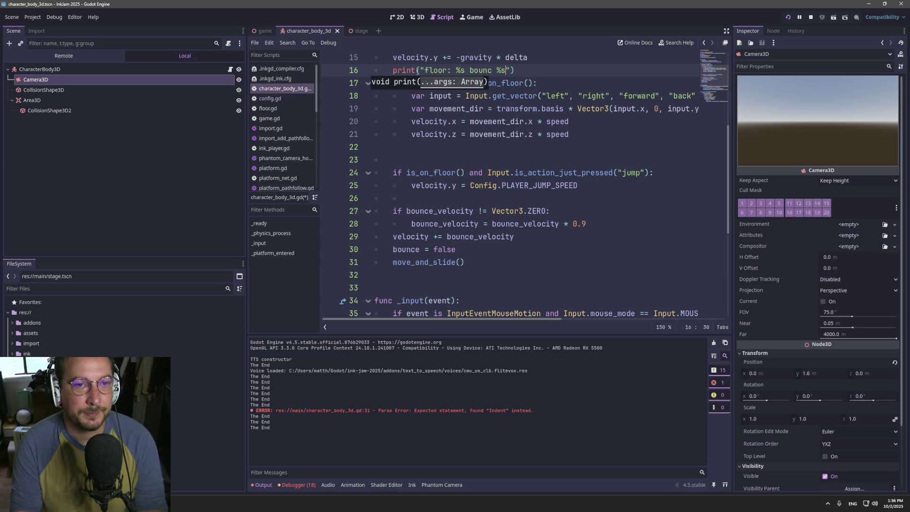
key(BackSpace)
text(,)
key(BackSpace)
text(% [)
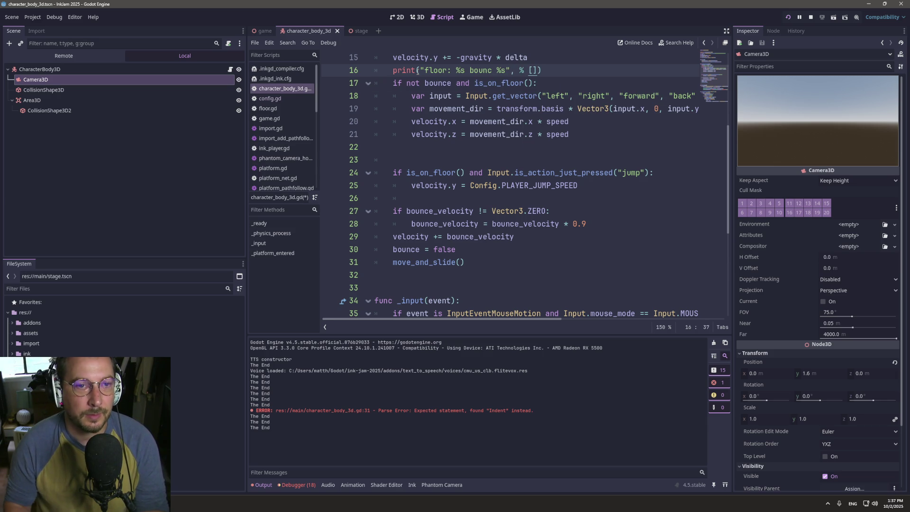
click(434, 83)
double_click(434, 83)
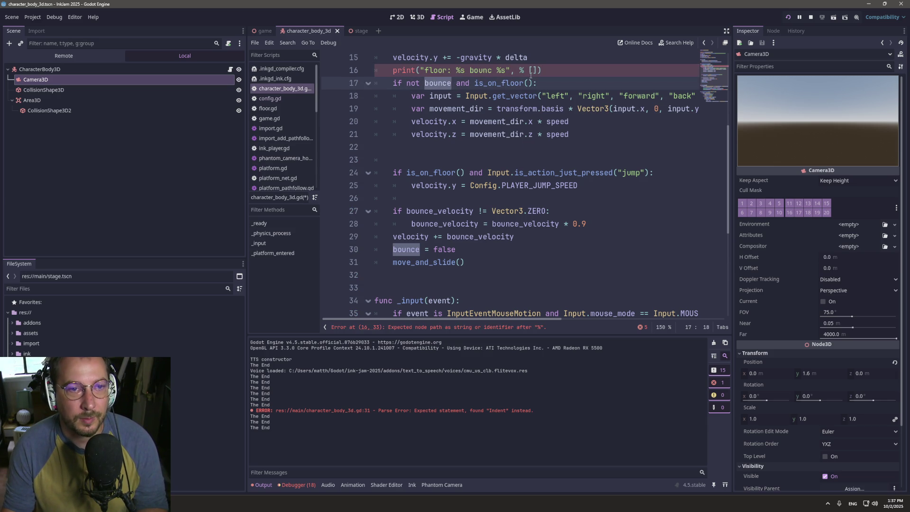
click(532, 71)
text(is_on)
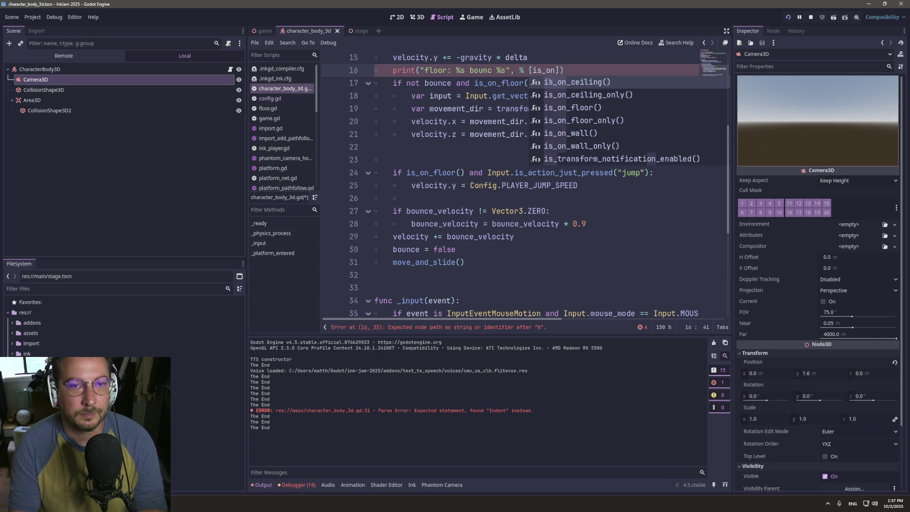
text(_floor)
key(Return)
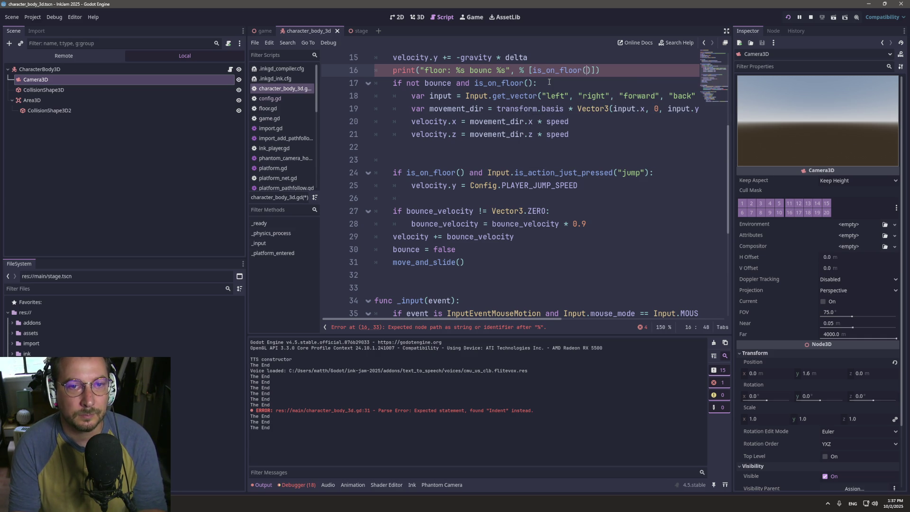
key(BackSpace)
text(bounce)
- Remove the stray comma, correct the 'bounce' label spelling, and save the script
click(574, 88)
key(ctrl+s)
click(526, 70)
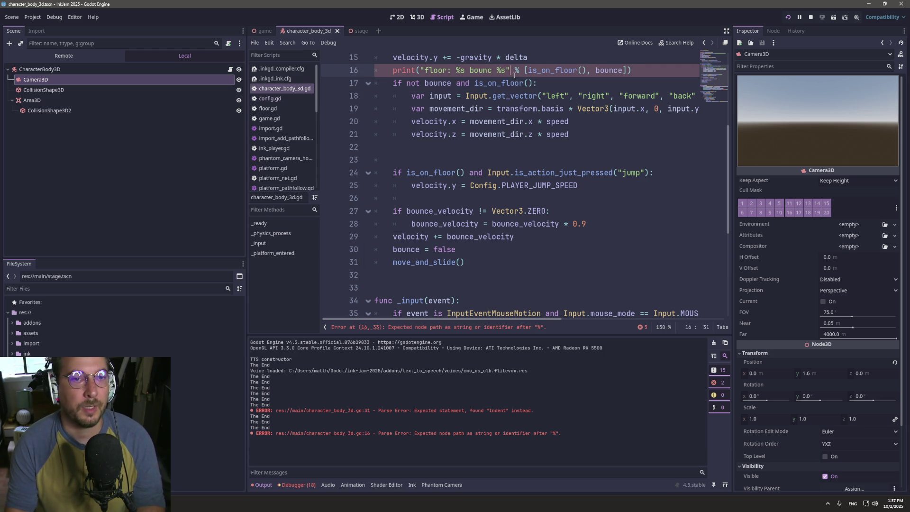
click(514, 75)
key(BackSpace)
key(ctrl+s)
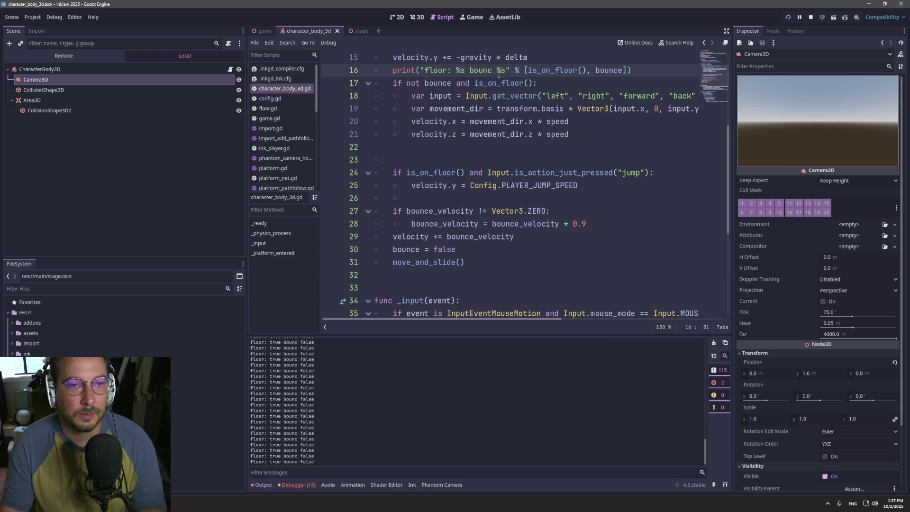
text(e)
key(ctrl+s)
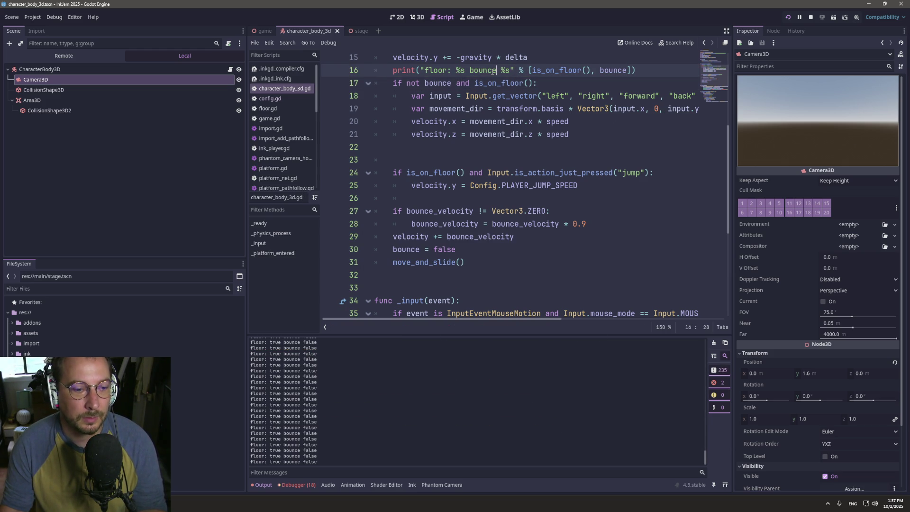
click(475, 19)
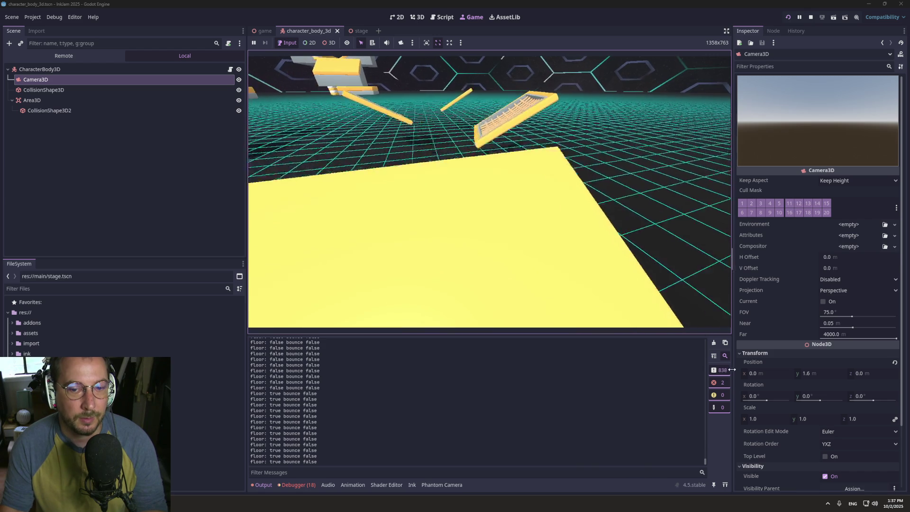
- Clear the output log, look around in the game to watch the floor/bounce readouts, then return to the script
click(712, 342)
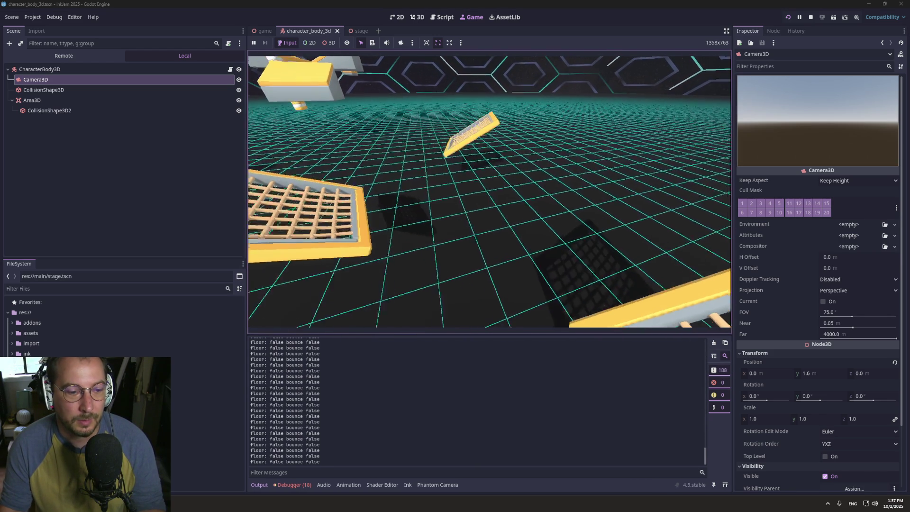
drag(480, 353, 485, 351)
scroll(488, 356, up, 5)
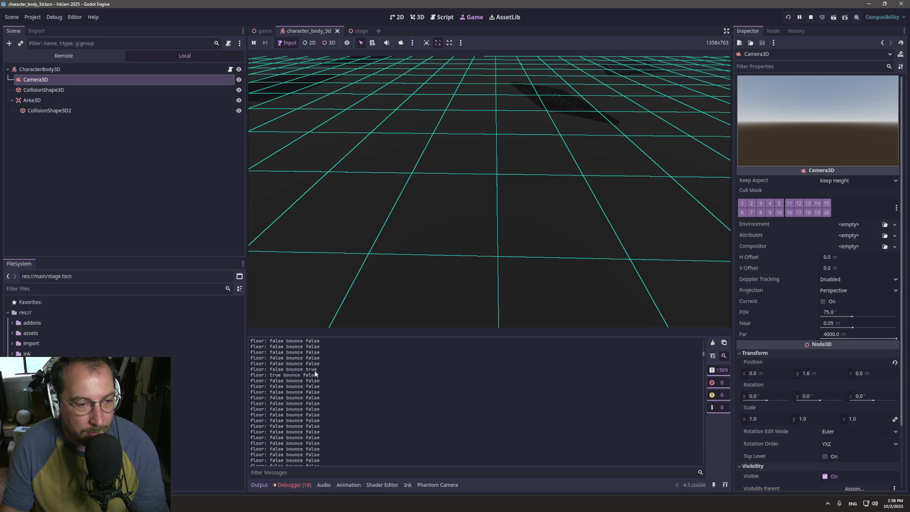
click(446, 17)
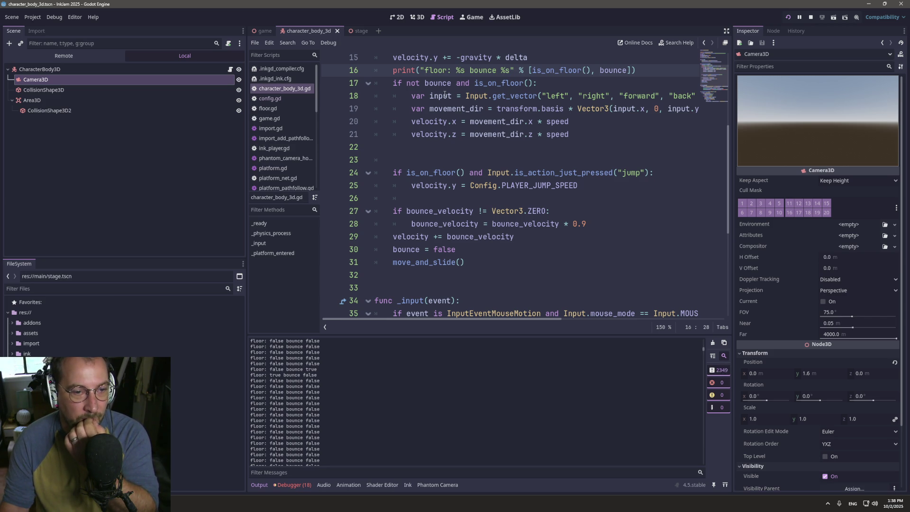
- Remove 'not' from line 17 so the movement condition reads 'if bounce and is_on_floor():'
double_click(413, 83)
key(BackSpace)
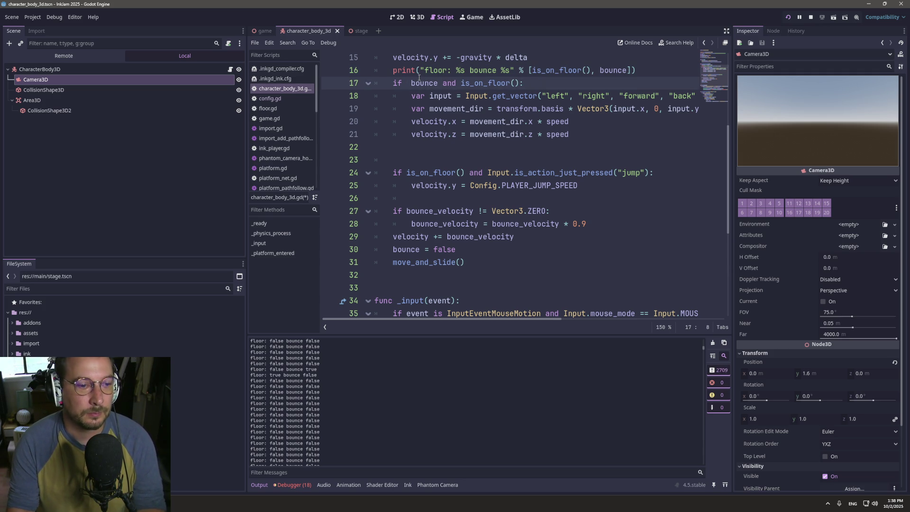
key(BackSpace)
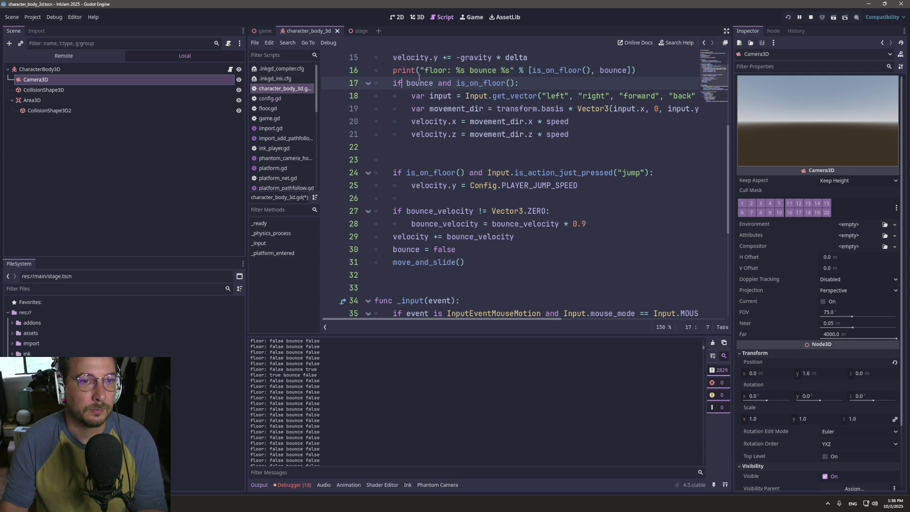
mouse_move(392, 83)
mouse_down()
mouse_move(524, 96)
mouse_move(535, 82)
mouse_up()
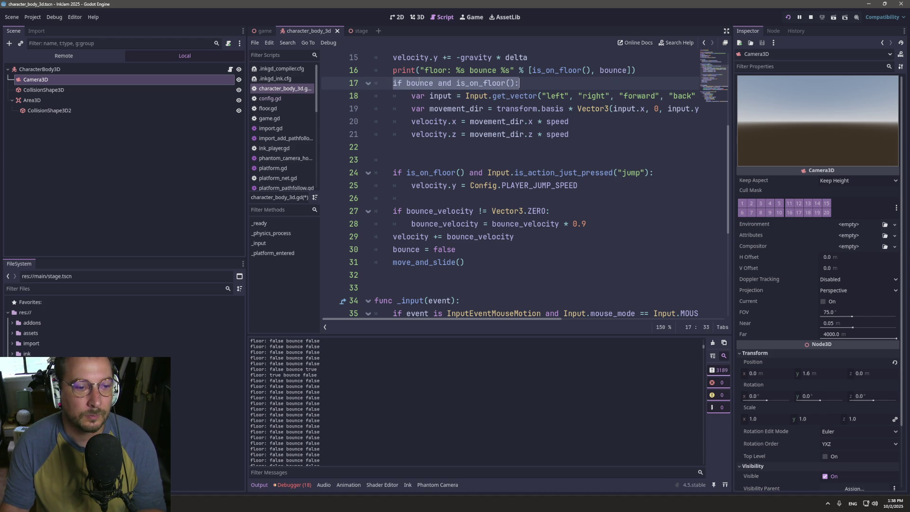
- Delete the old 'bounce = false' reset line further down, then return to the end of line 17
click(379, 249)
key(shift+Down)
key(BackSpace)
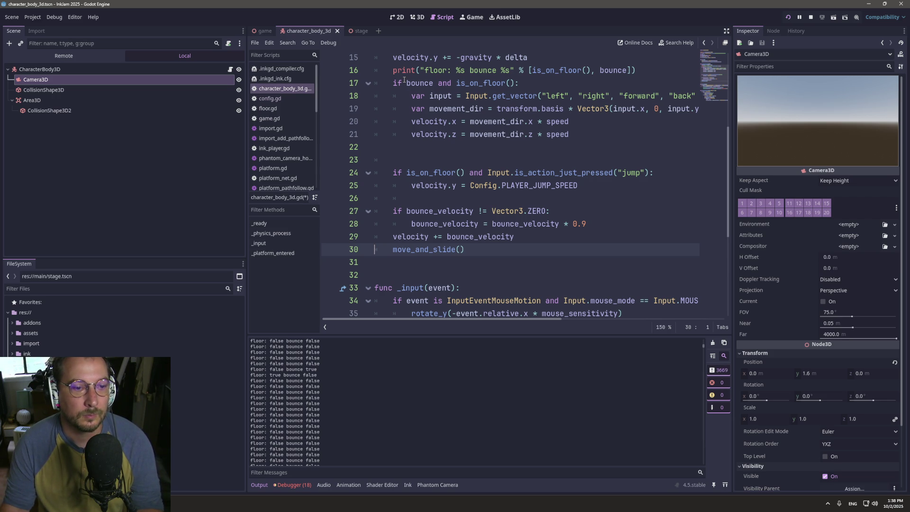
mouse_move(406, 83)
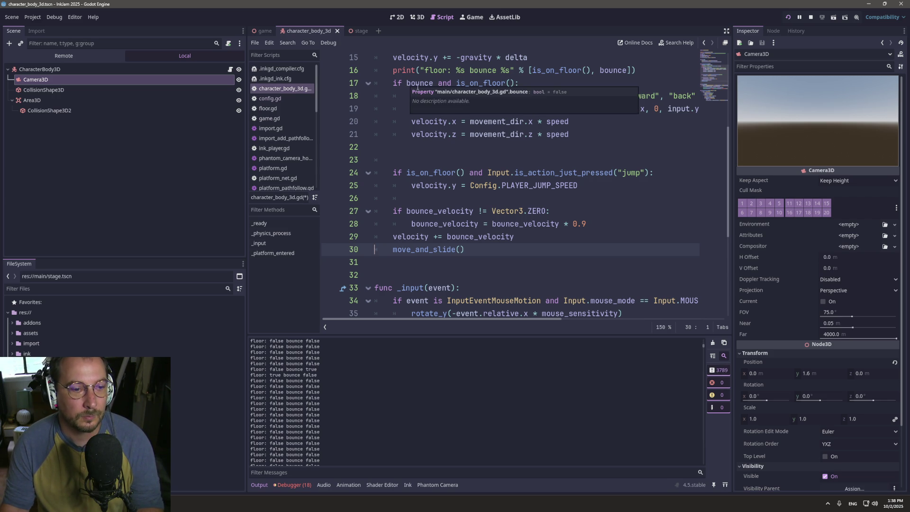
click(457, 83)
mouse_move(492, 94)
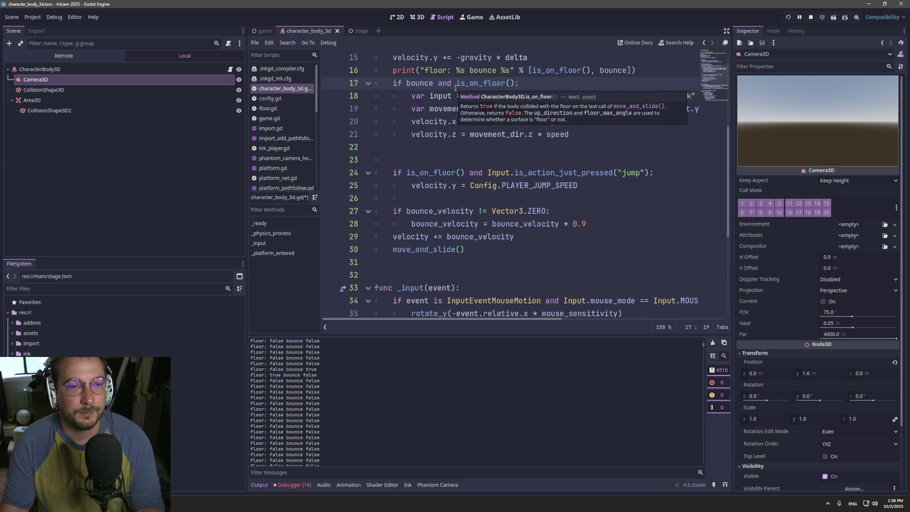
click(534, 85)
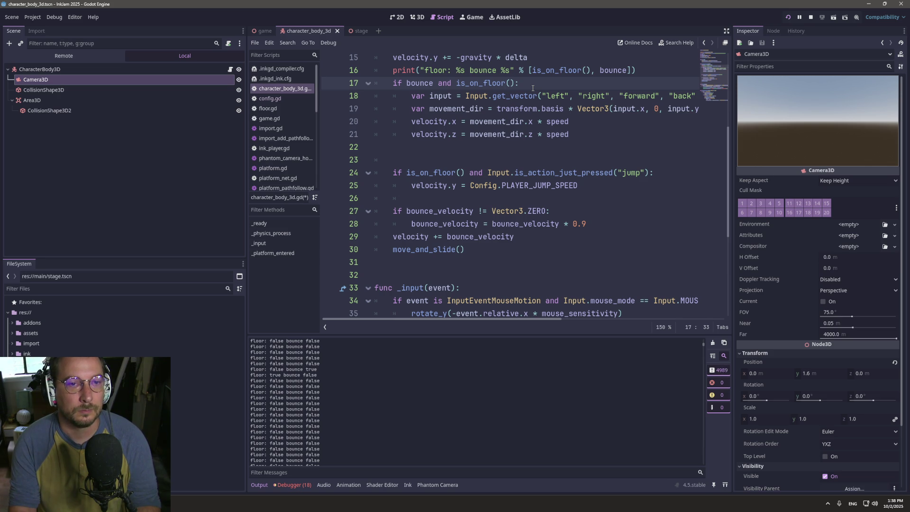
- Add a correctly indented 'bounce = false' line directly under 'if bounce and is_on_floor():'
key(Return)
text(bounce = false)
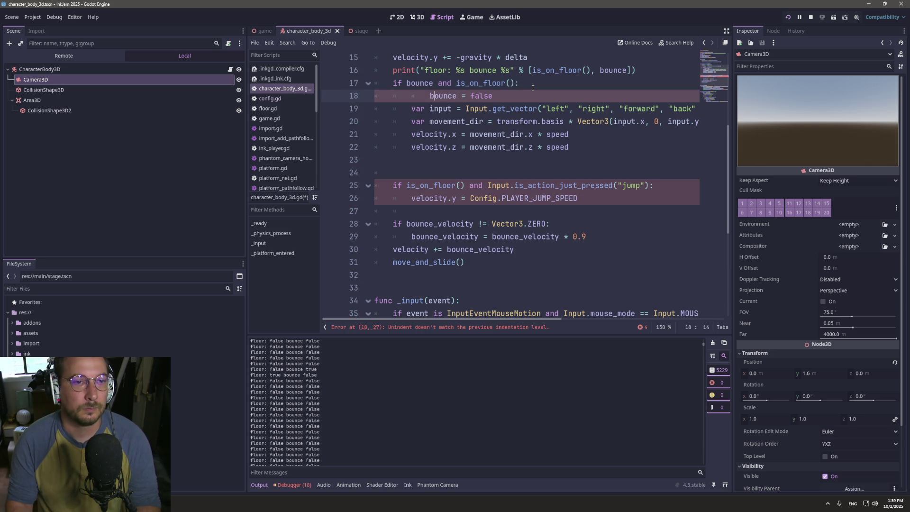
key(Home)
key(BackSpace)
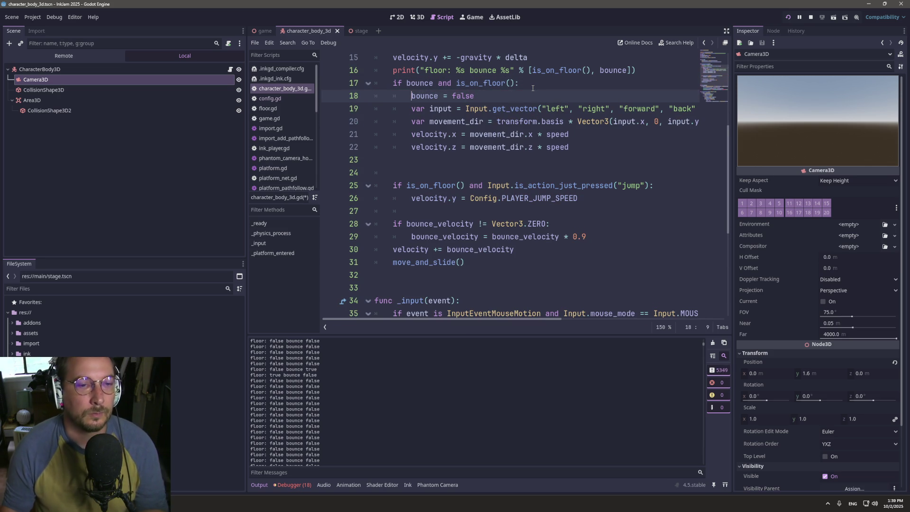
mouse_move(518, 111)
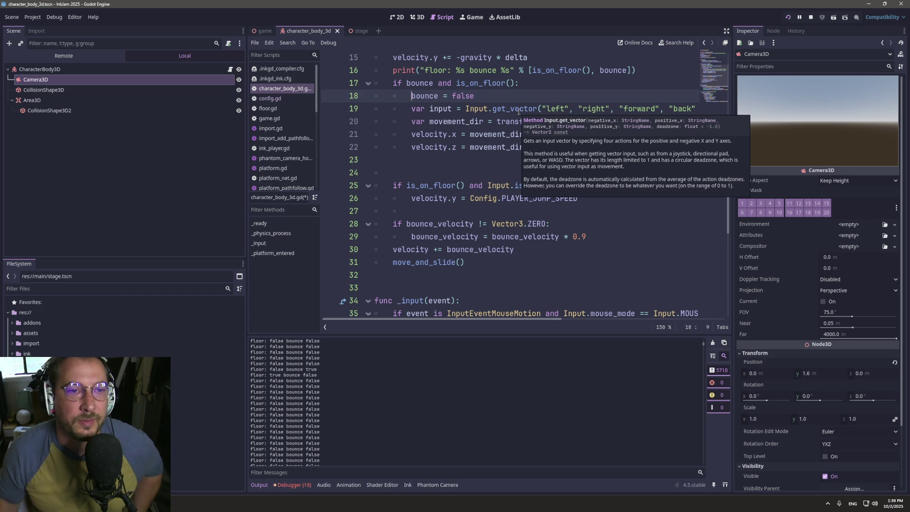
mouse_move(498, 232)
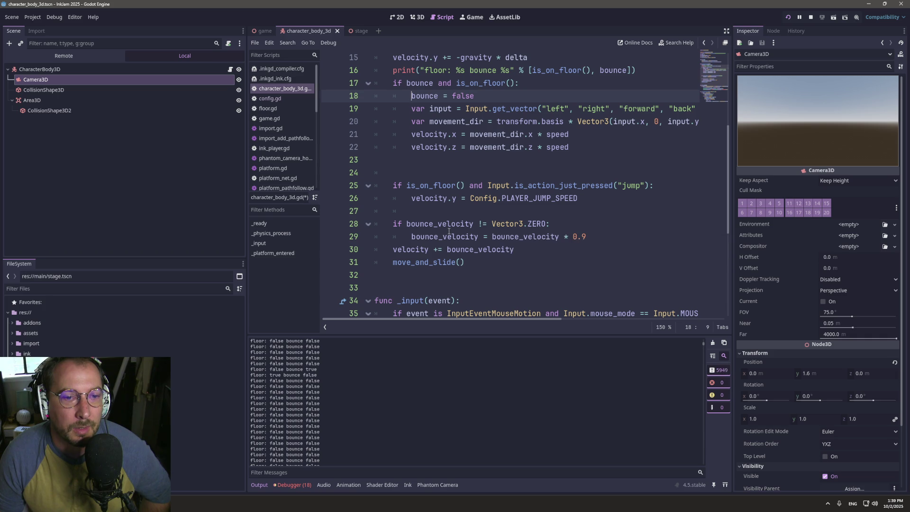
drag(433, 83, 421, 72)
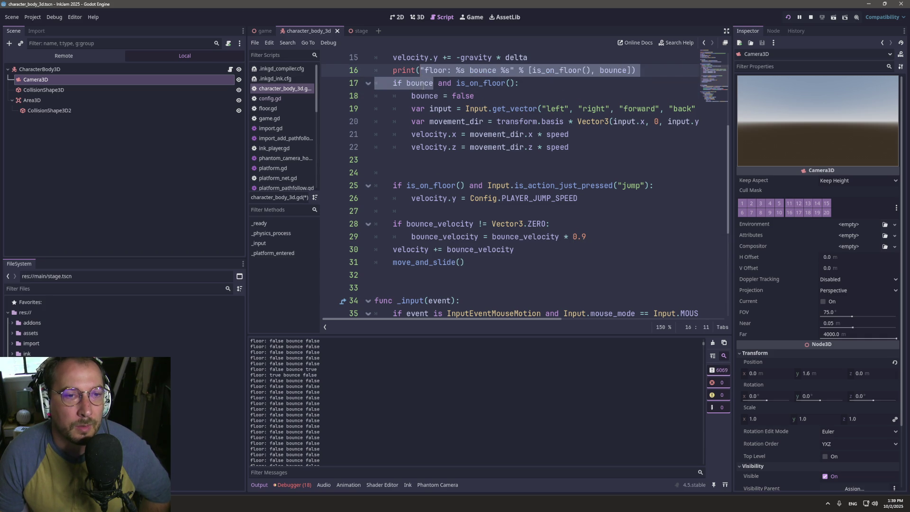
click(424, 83)
scroll(440, 117, up, 3)
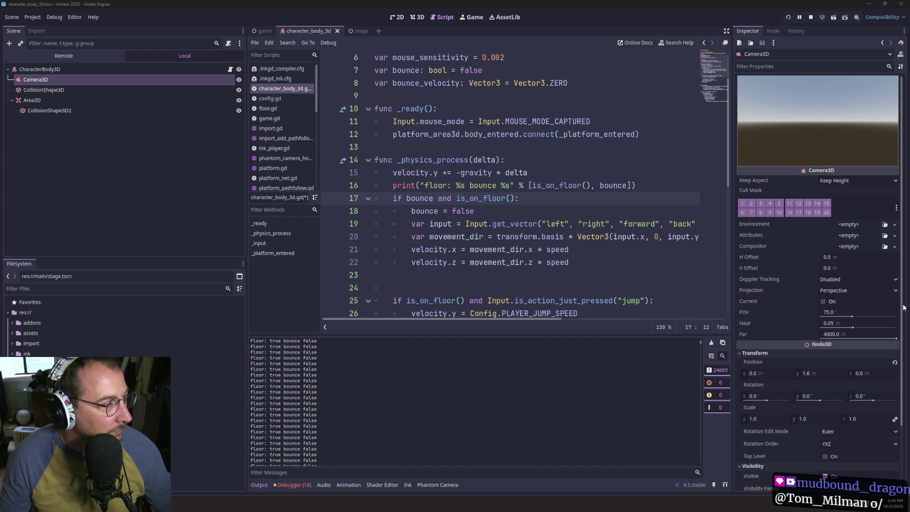
click(547, 249)
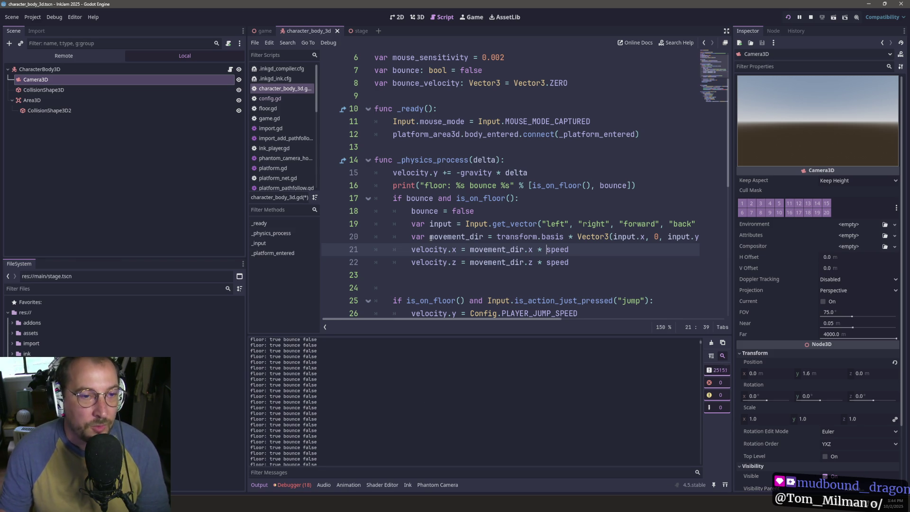
click(432, 198)
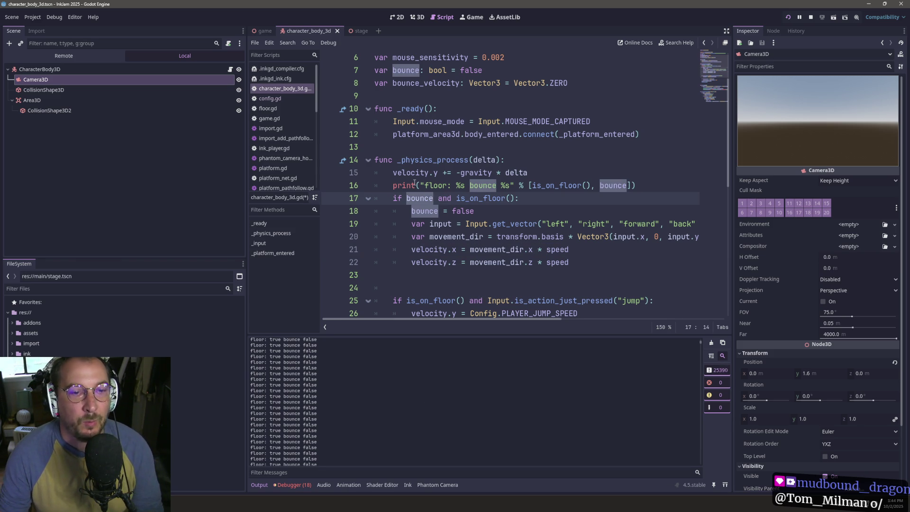
mouse_move(396, 182)
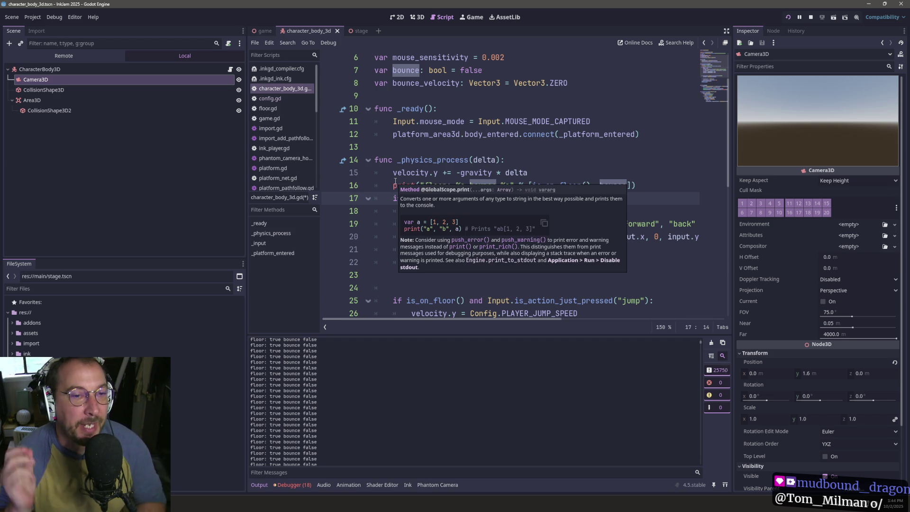
key(Up)
key(Up)
key(Up)
key(End)
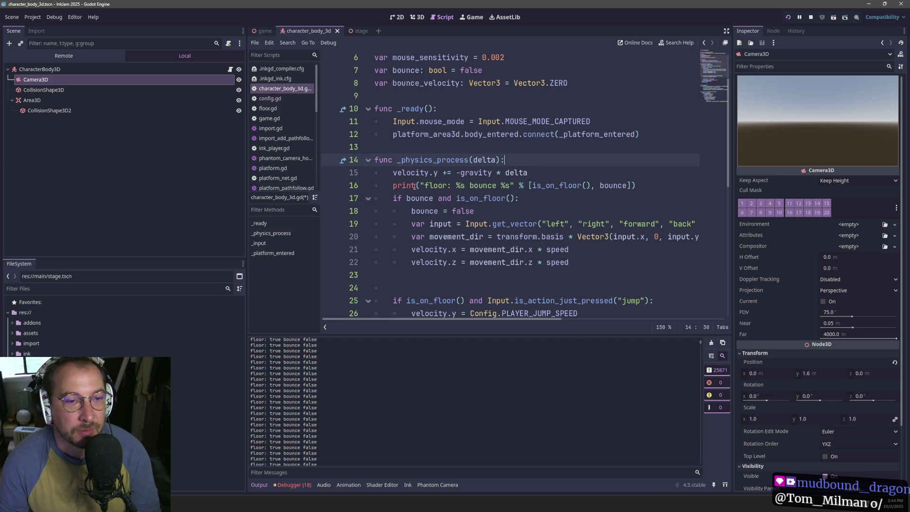
double_click(424, 211)
scroll(461, 223, down, 3)
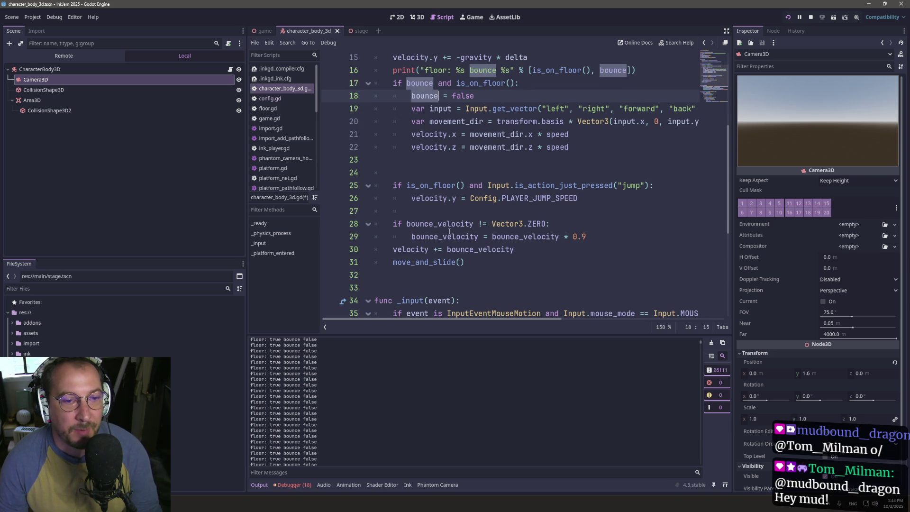
mouse_move(428, 231)
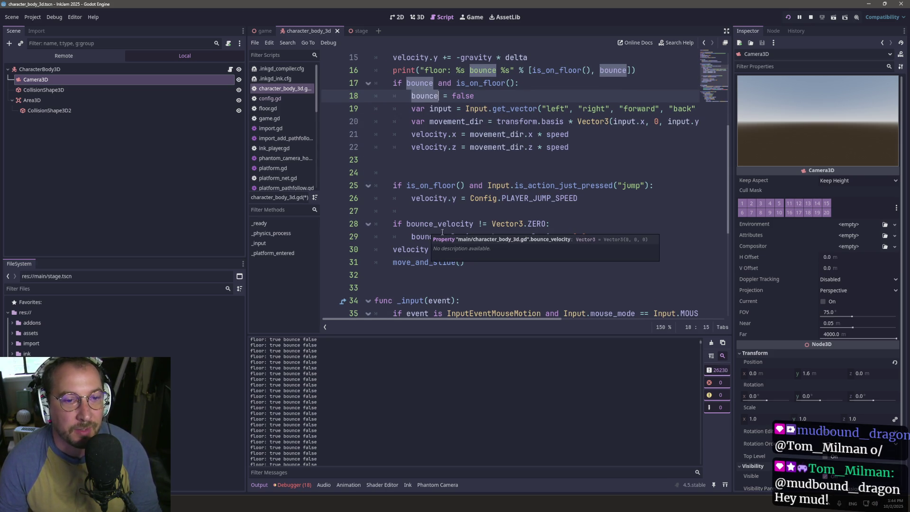
scroll(433, 215, down, 5)
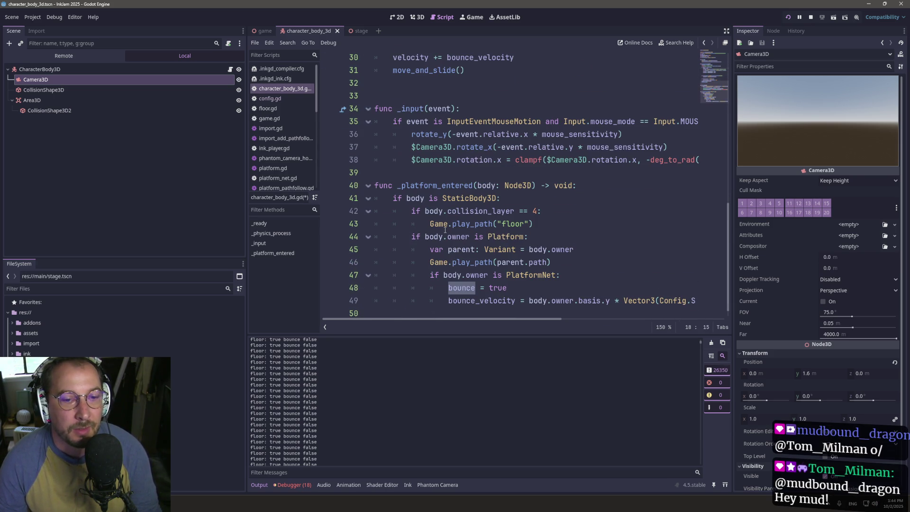
- Rename bounce_velocity to bounce_new_velocity on line 49 in _platform_entered
click(458, 297)
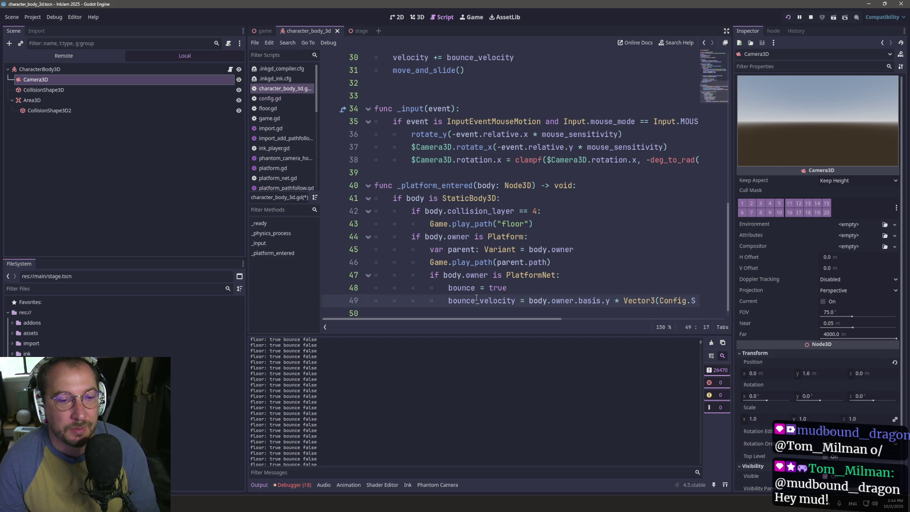
mouse_move(493, 261)
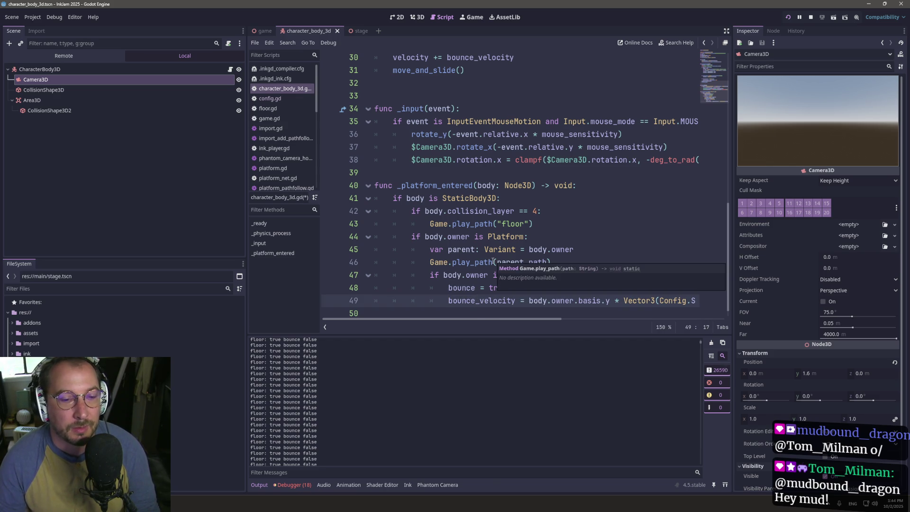
text(n)
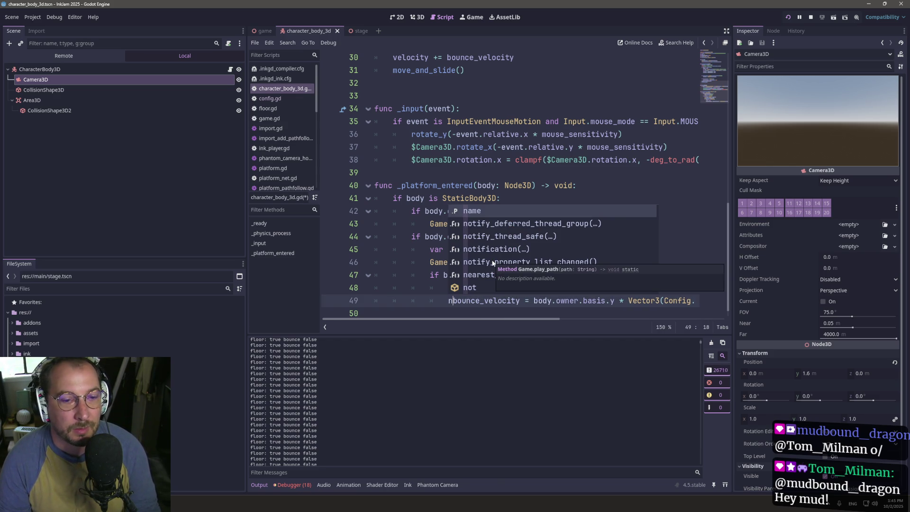
key(Escape)
key(BackSpace)
key(Right)
key(Right)
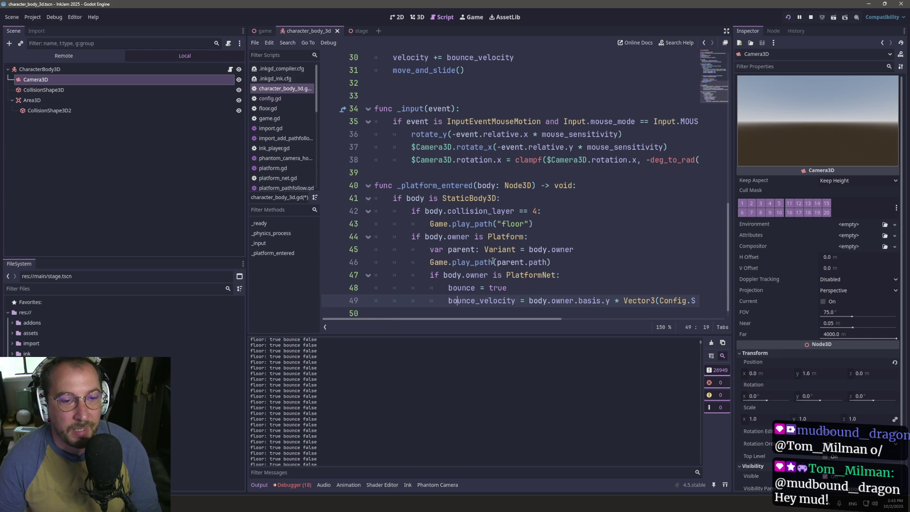
key(Right)
text(newP)
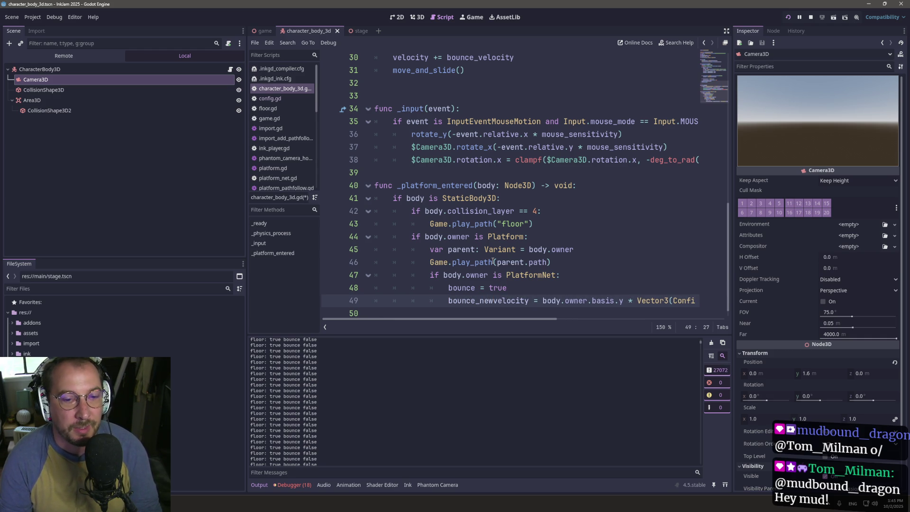
key(BackSpace)
text(_)
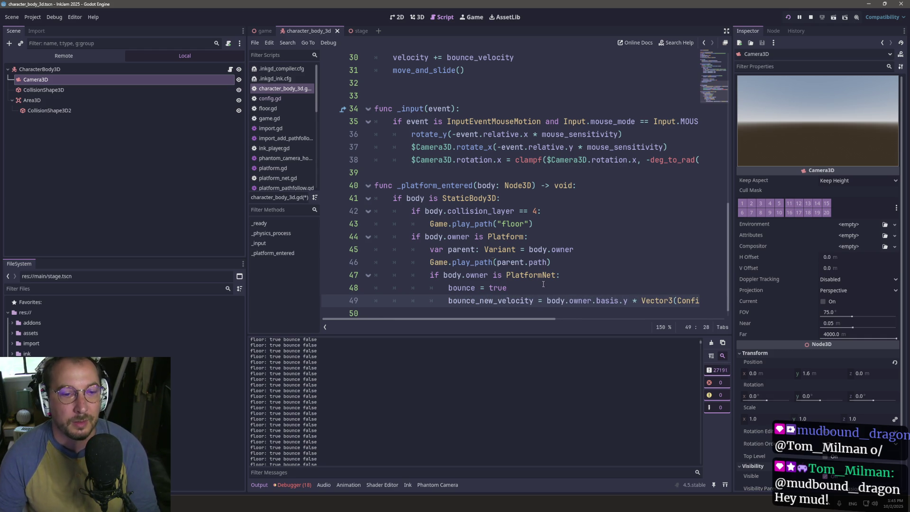
key(ctrl+Right)
scroll(442, 191, up, 10)
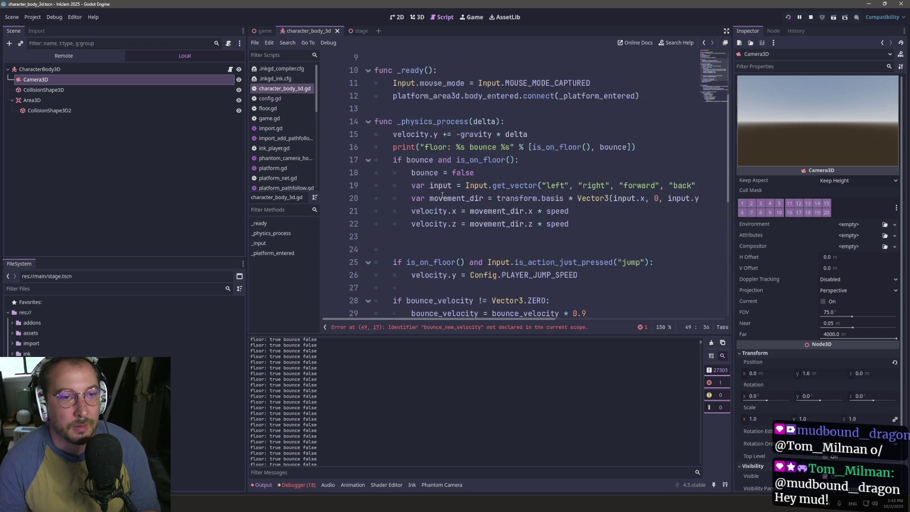
- Declare bounce_new_velocity by duplicating the bounce_velocity declaration on line 8, and save
click(585, 147)
key(shift+Home)
key(ctrl+c)
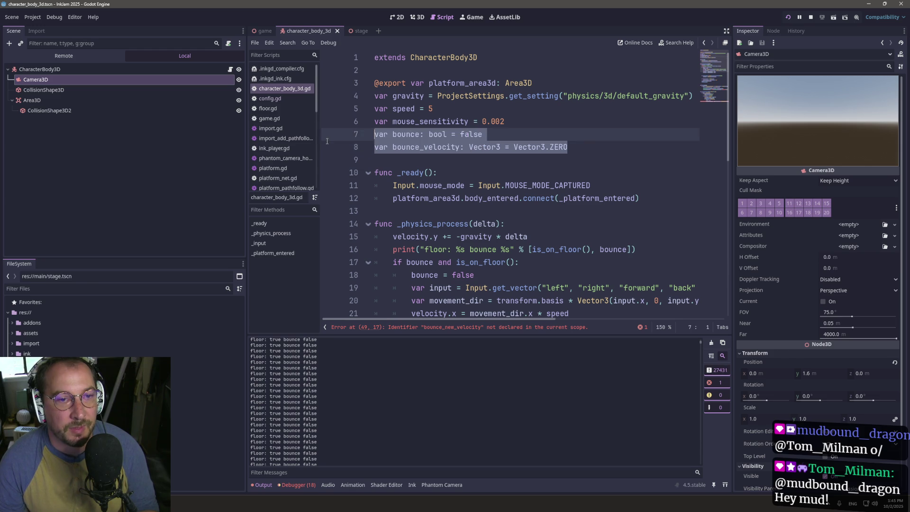
click(522, 133)
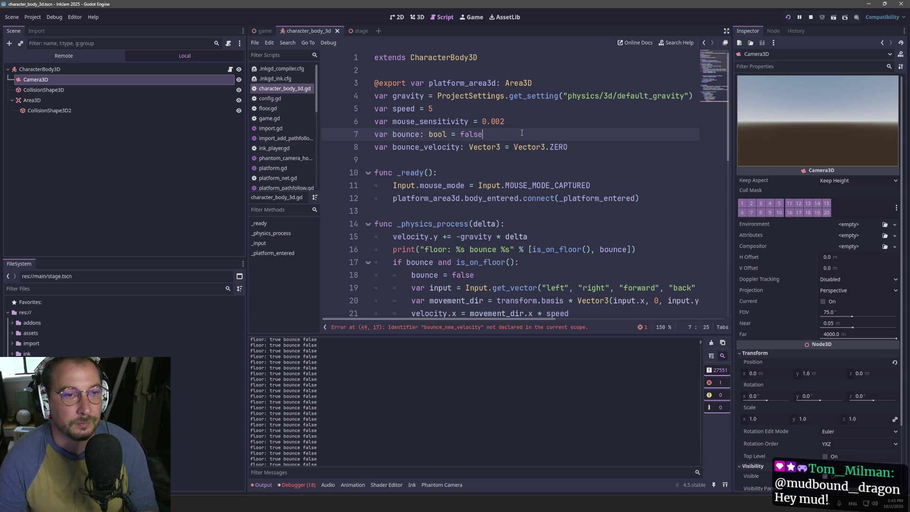
key(Return)
key(ctrl+v)
click(426, 147)
text(new_)
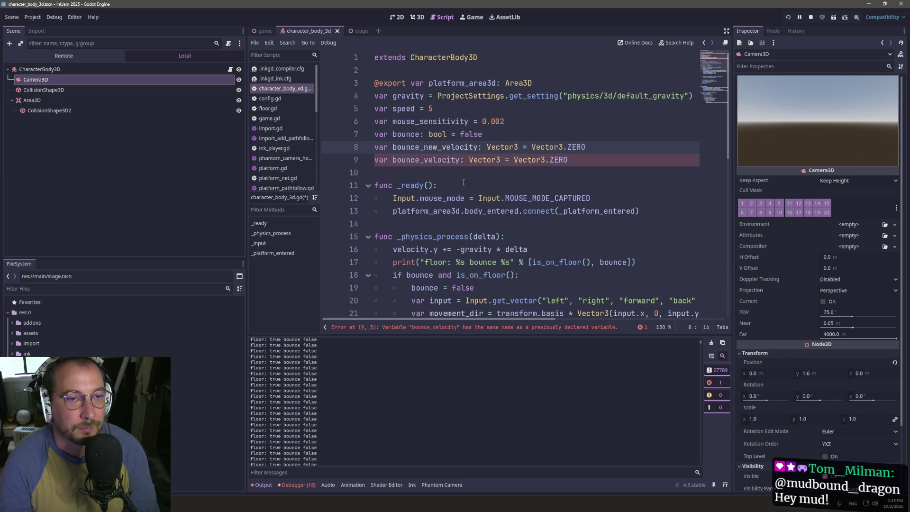
key(ctrl+s)
double_click(448, 148)
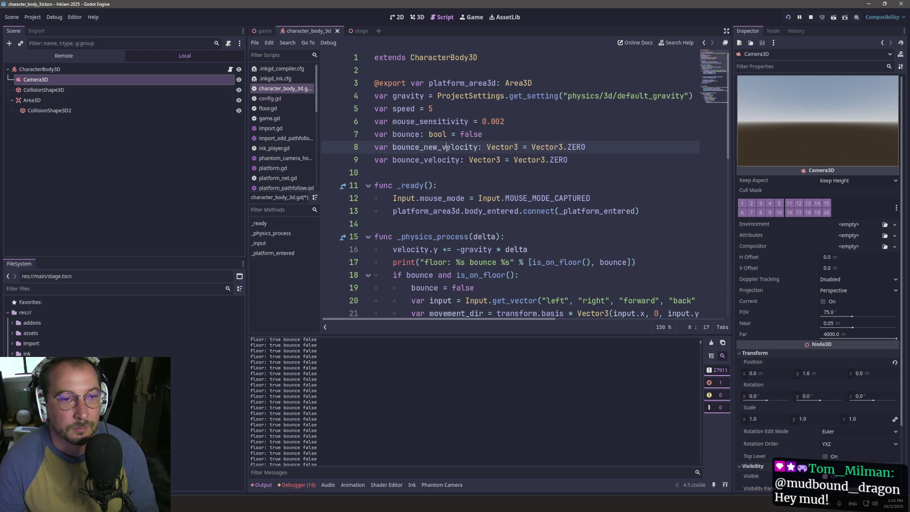
scroll(525, 278, down, 3)
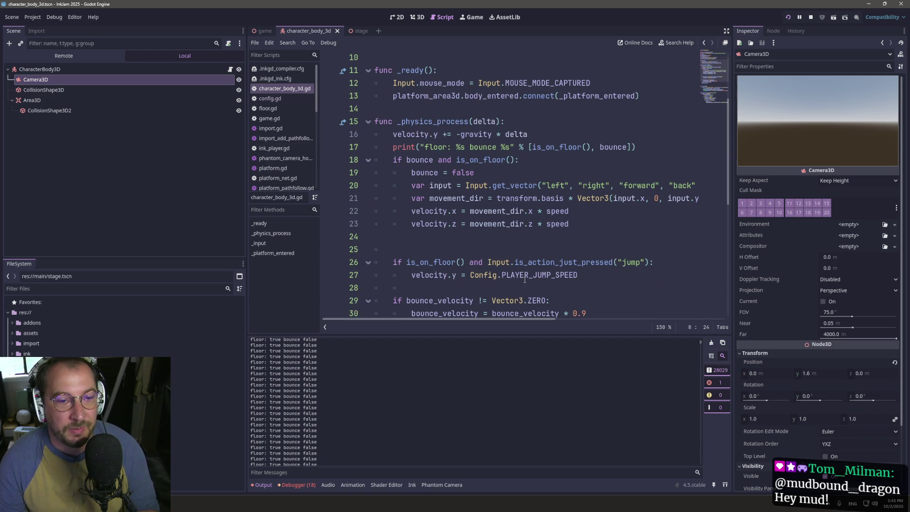
- Add 'bounce_velocity = bounce_new_velocity' inside the bounce-on-floor block
click(524, 159)
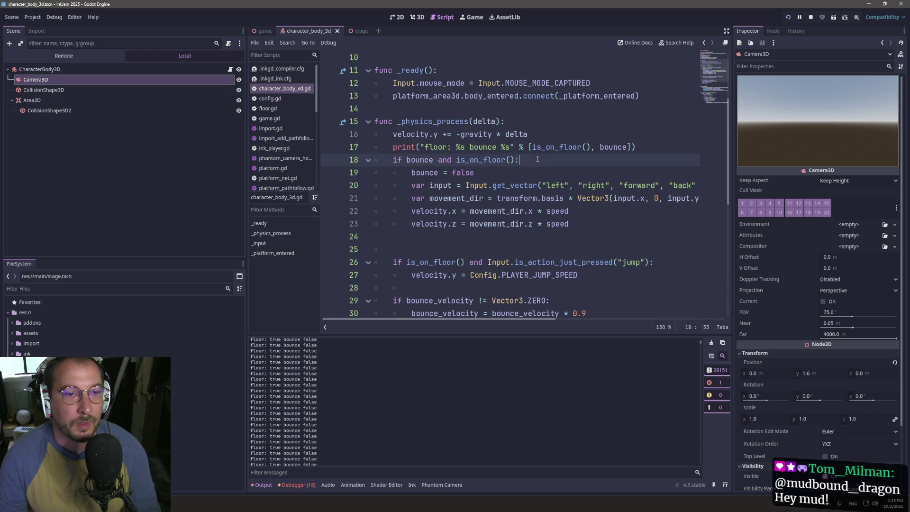
key(Return)
text(bounc)
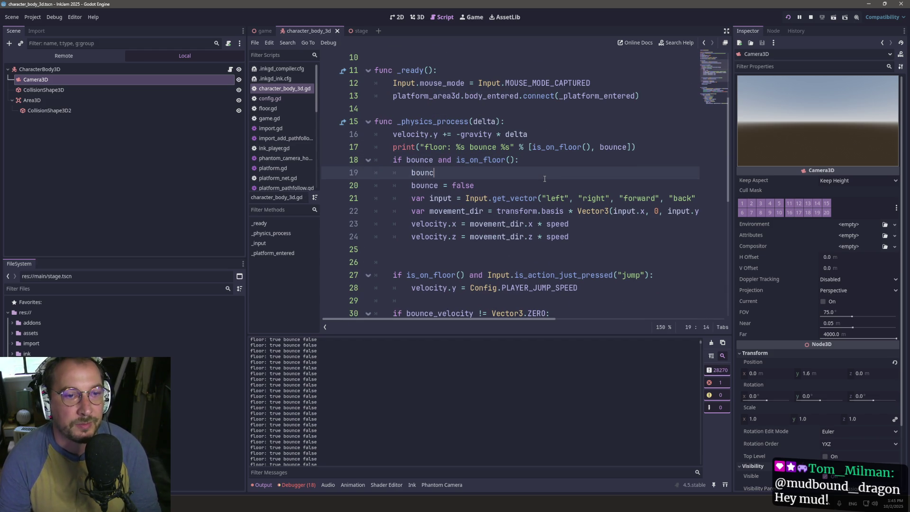
text(e =)
key(Down)
key(Return)
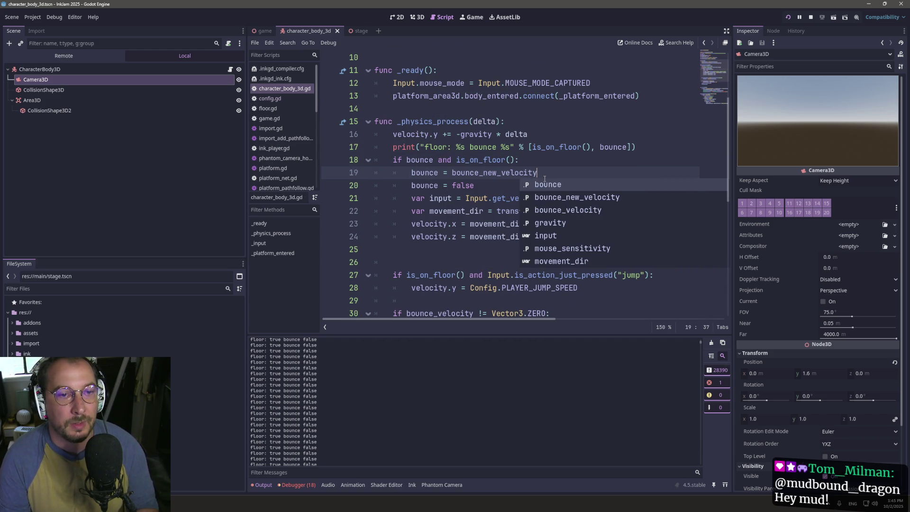
click(444, 173)
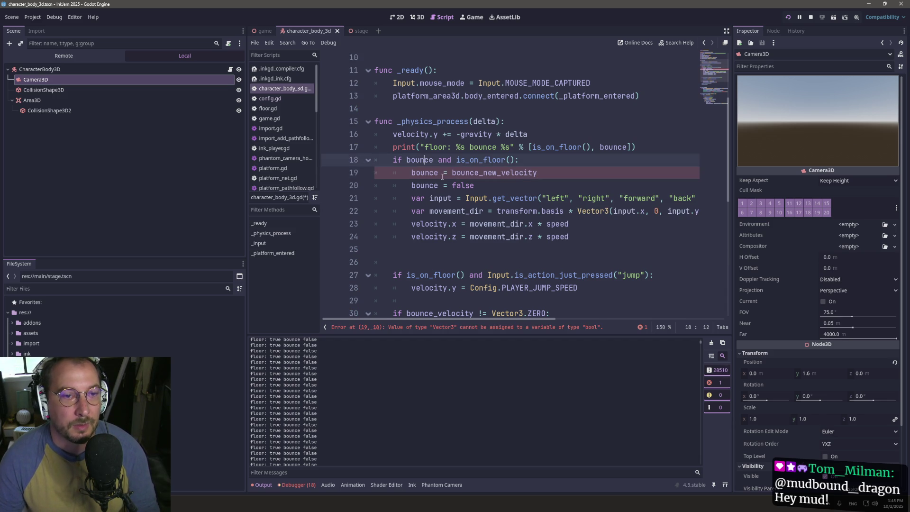
text(_ve)
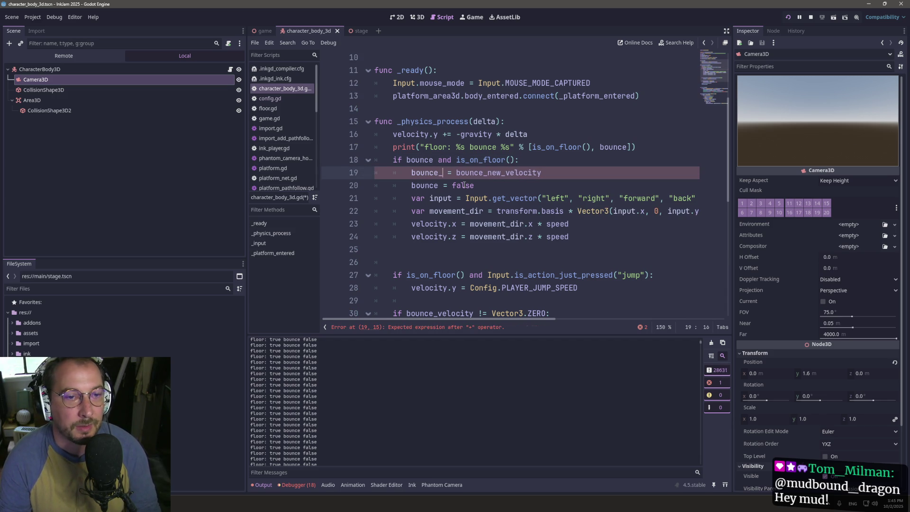
key(Return)
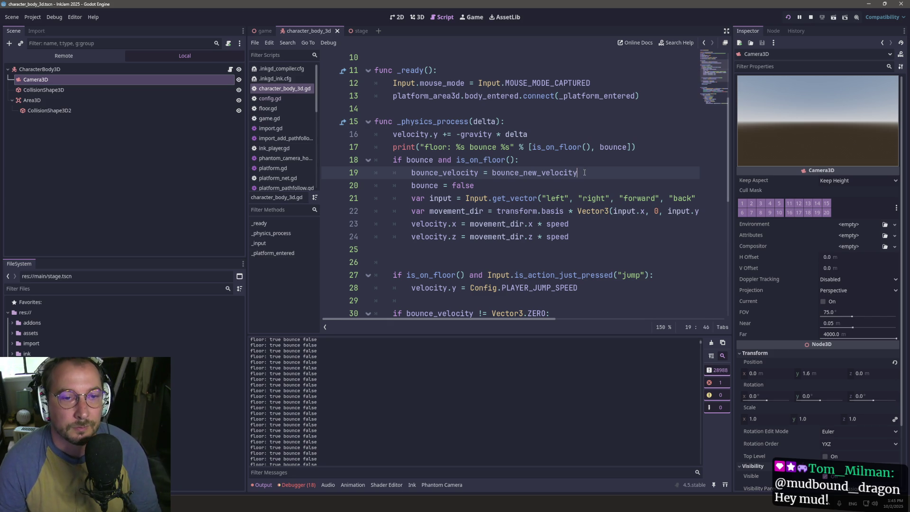
- Add 'bounce_new_velocity = Vector3.ZERO' below it and relaunch the game
key(Return)
text(bounce_new_velocity )
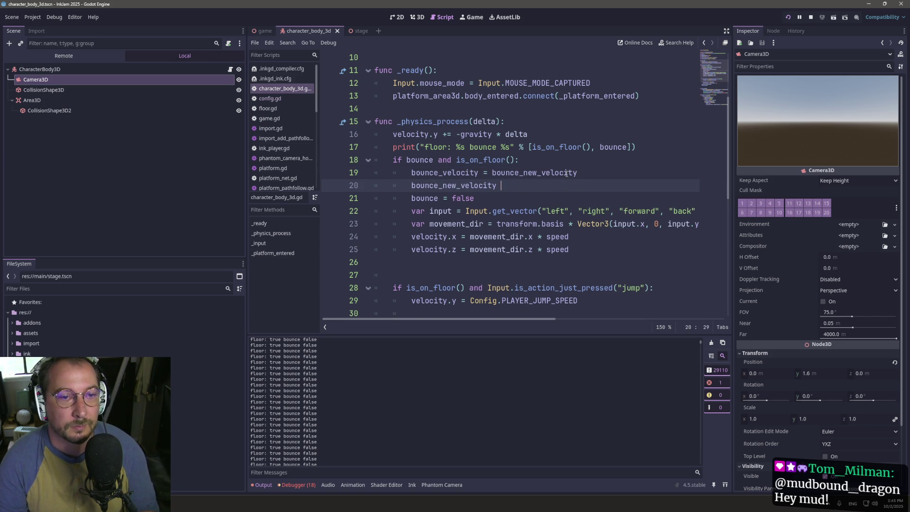
text(= Vector3.Z)
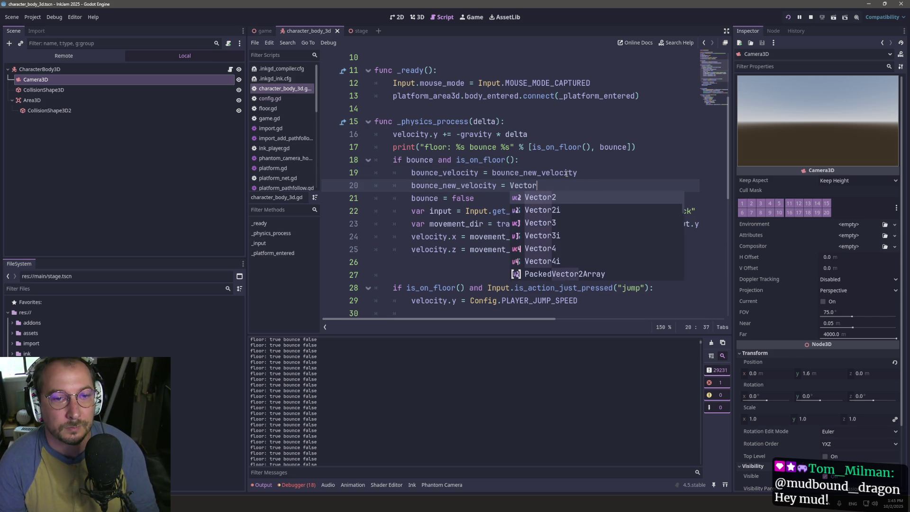
key(Return)
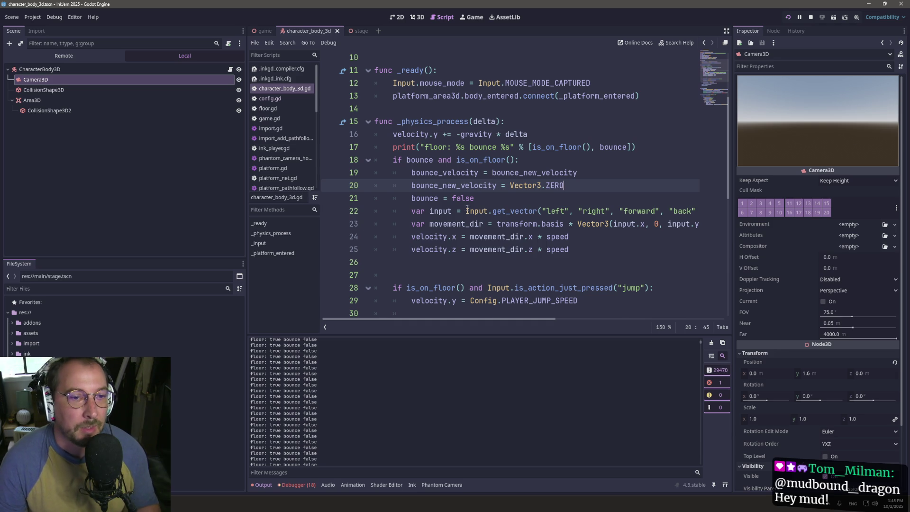
scroll(467, 206, down, 3)
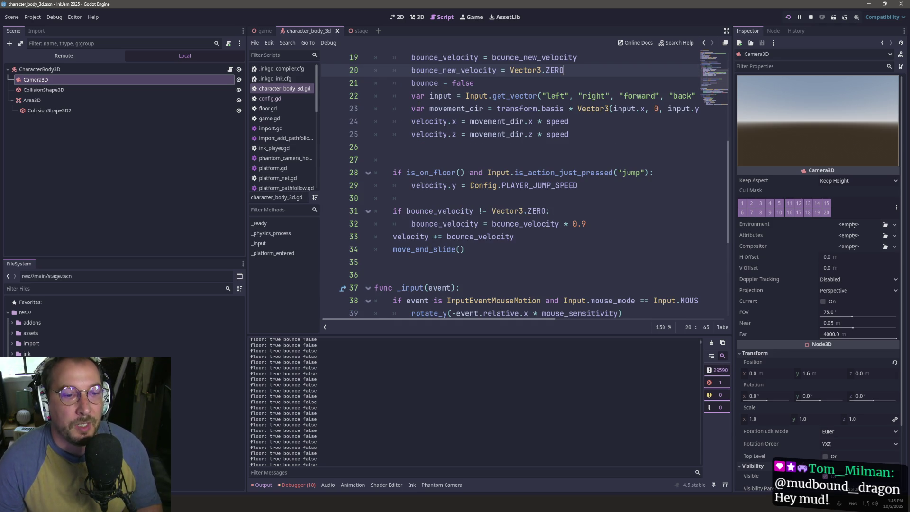
click(789, 17)
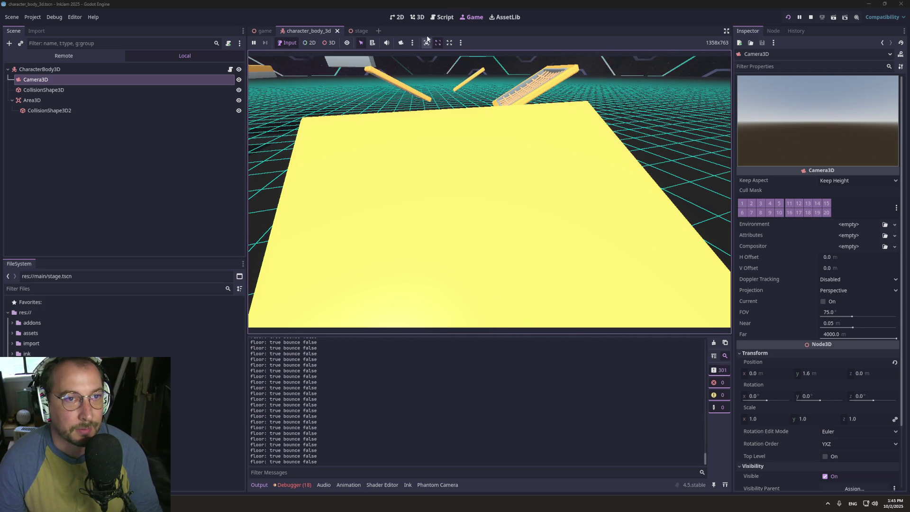
- Back in the player script, cut the four movement-input lines out of the bounce block
click(442, 17)
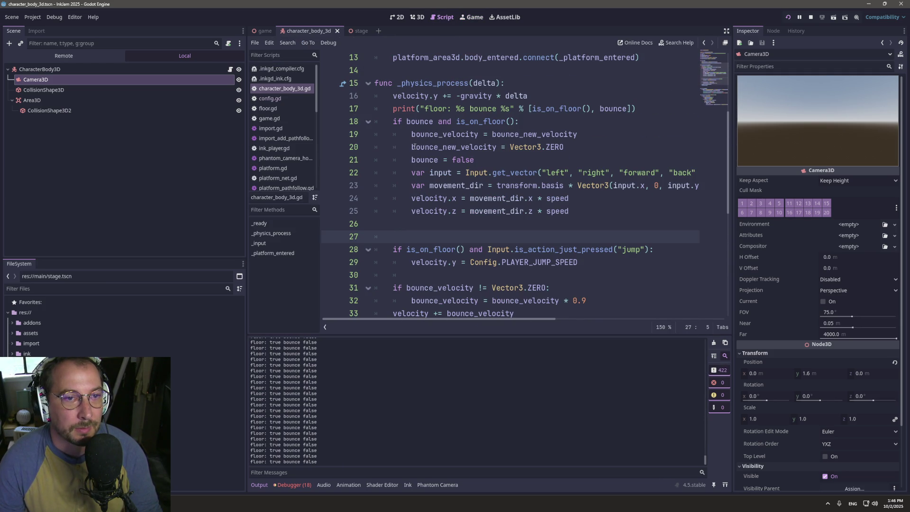
click(411, 172)
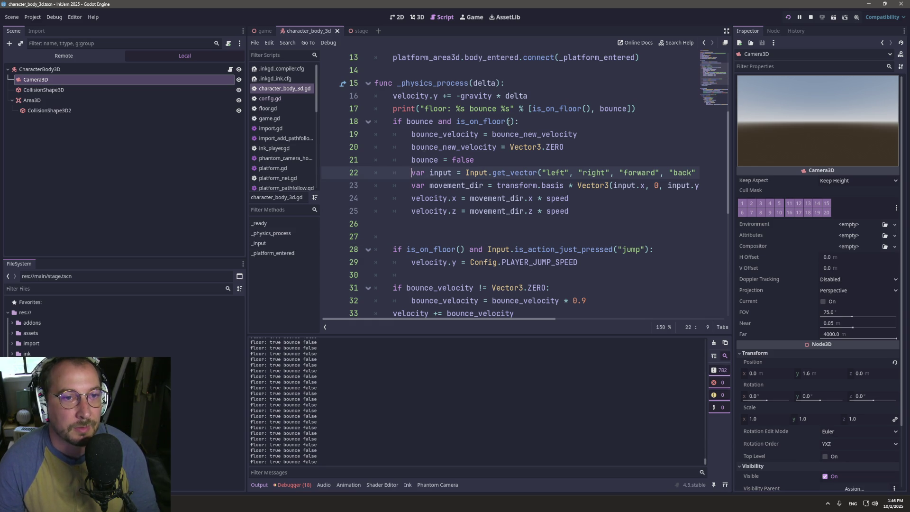
click(493, 163)
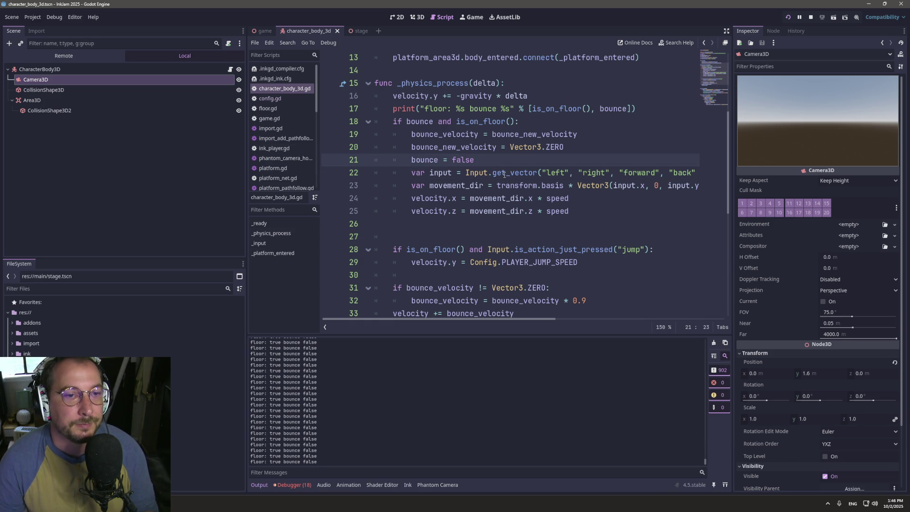
mouse_move(503, 174)
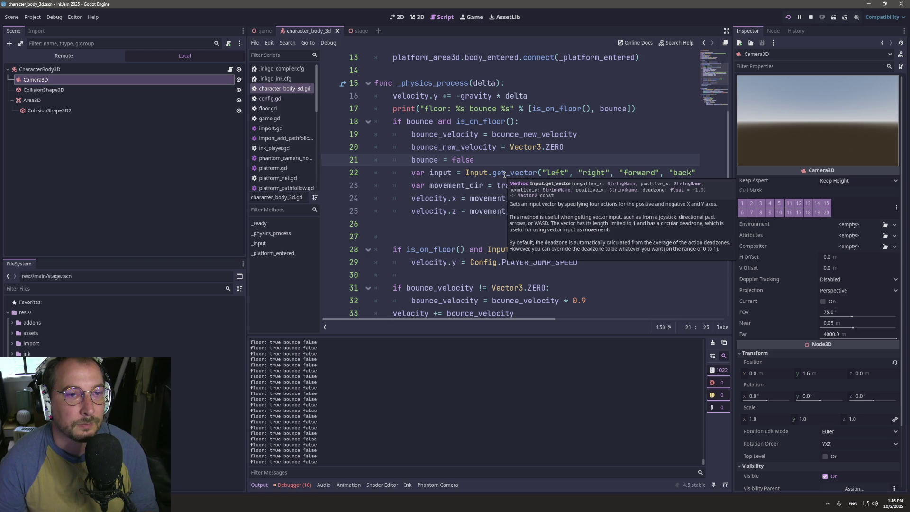
key(Left)
drag(580, 218, 477, 160)
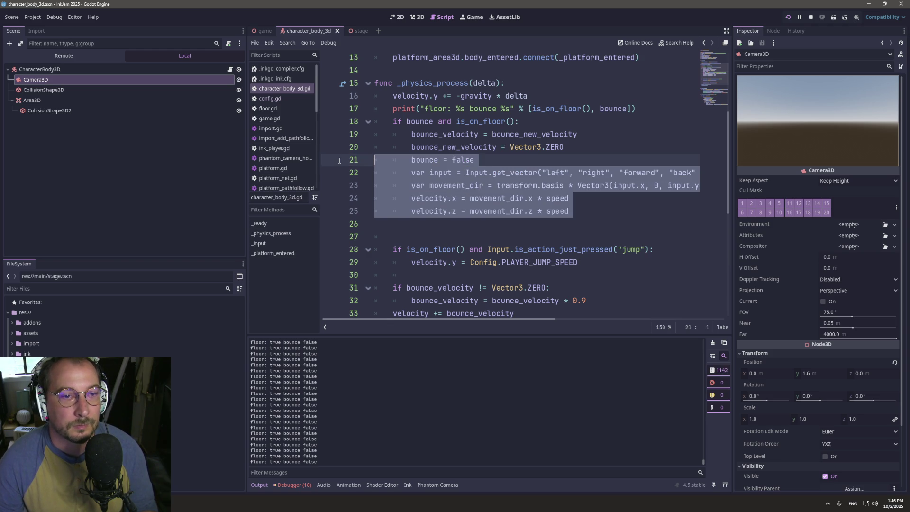
key(BackSpace)
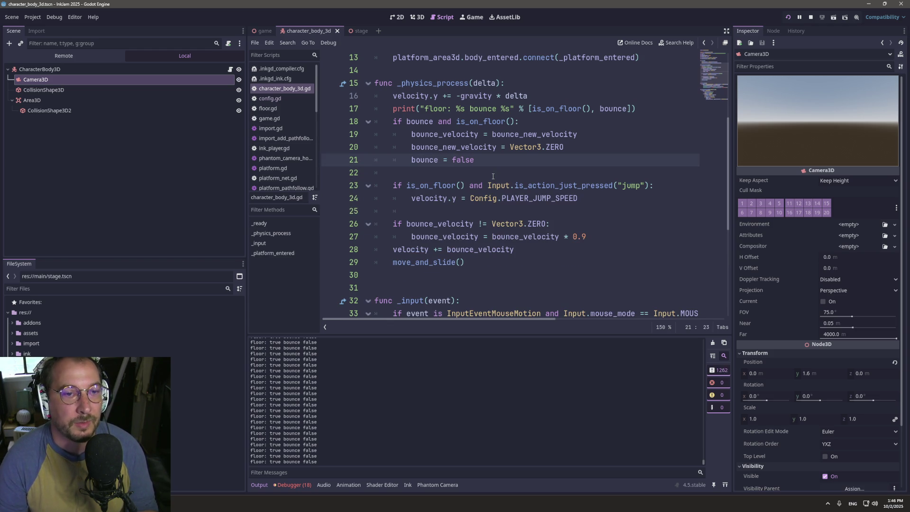
click(664, 115)
- Add an 'if not bounce and is_on_floor:' block after the print line and paste the movement lines into it
key(Return)
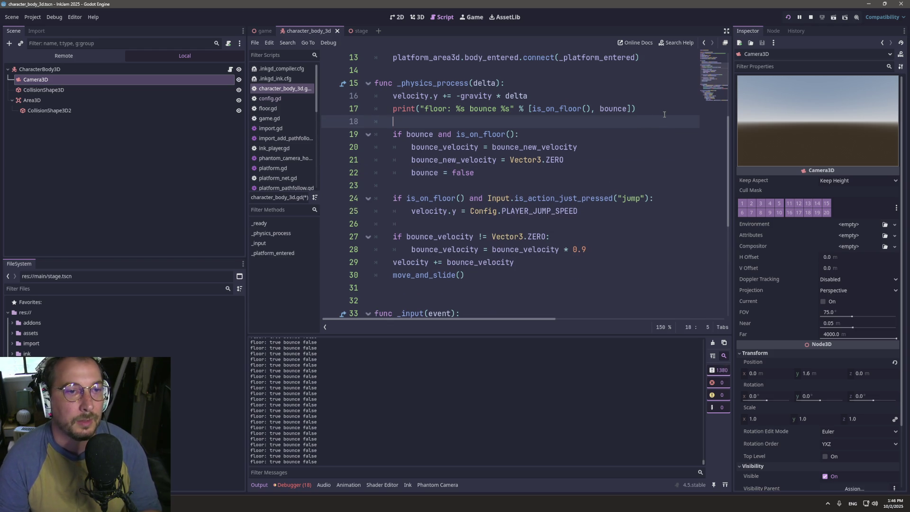
key(Return)
key(Return)
key(Up)
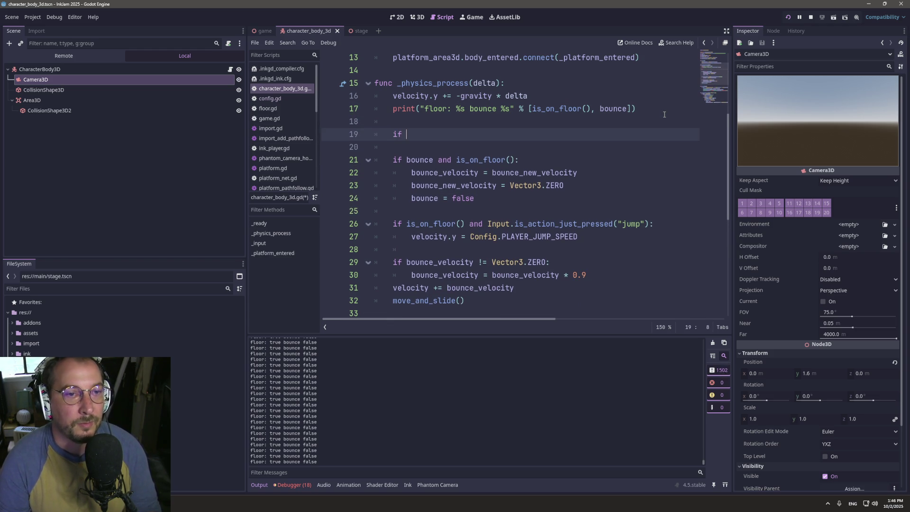
key(BackSpace)
key(BackSpace)
key(BackSpace)
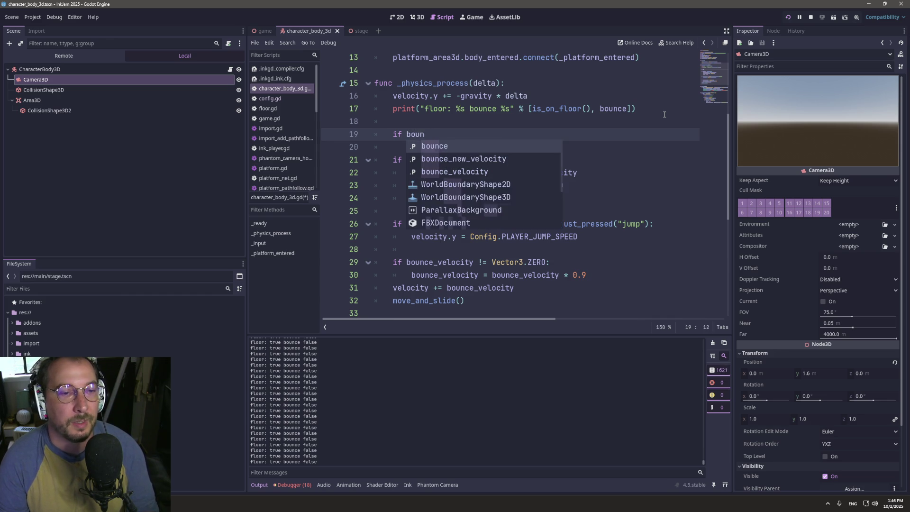
text(not bounce )
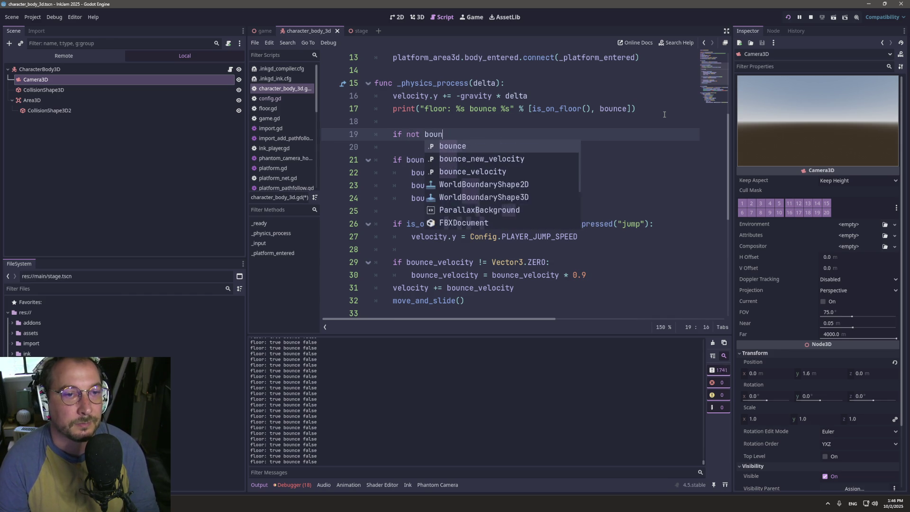
text(:)
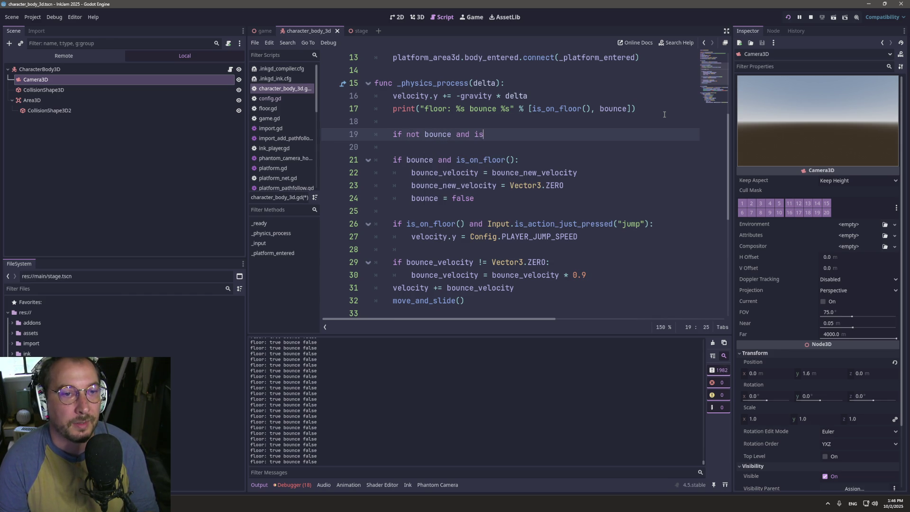
text(_on)
key(Return)
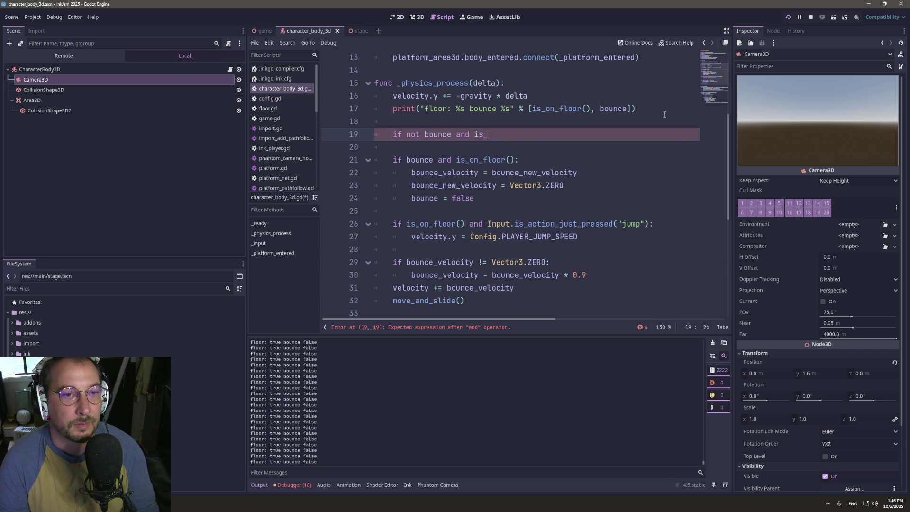
text(on_floor:)
key(Return)
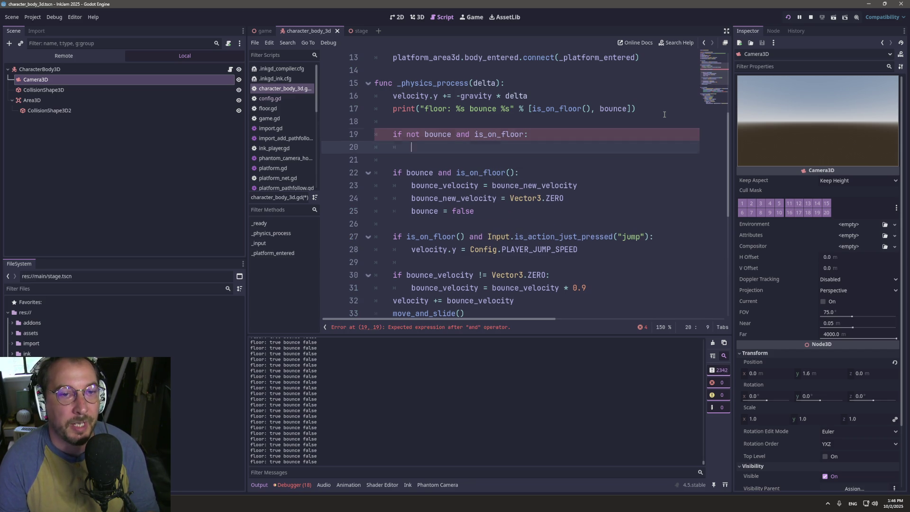
key(ctrl+v)
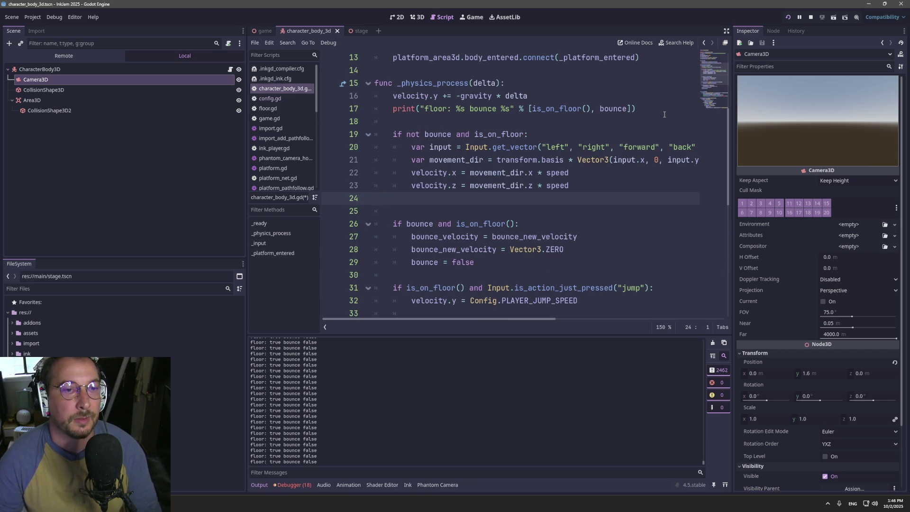
key(BackSpace)
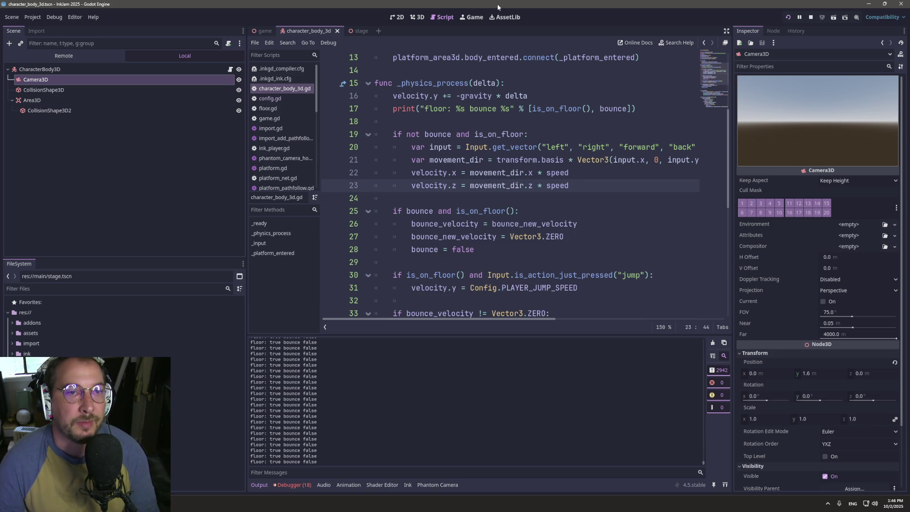
click(477, 20)
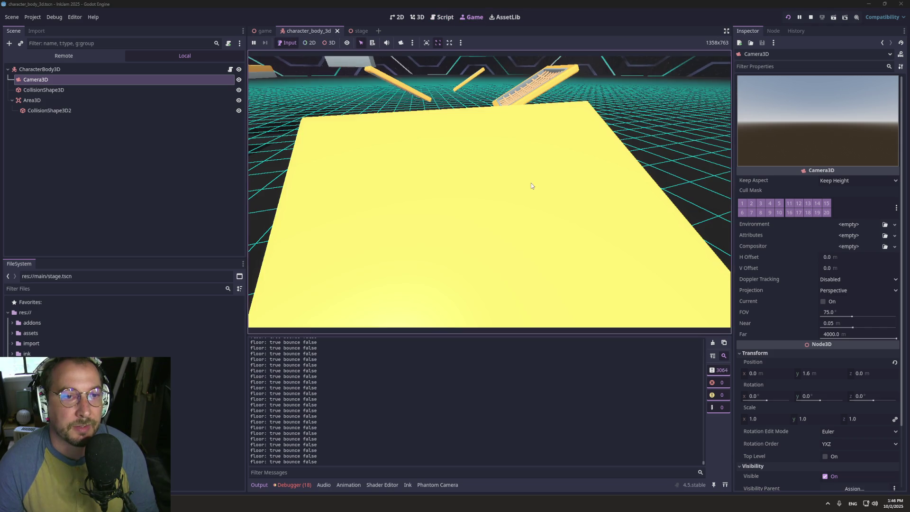
- Jump with Space in the running game to test movement, then go back to the script
key(space)
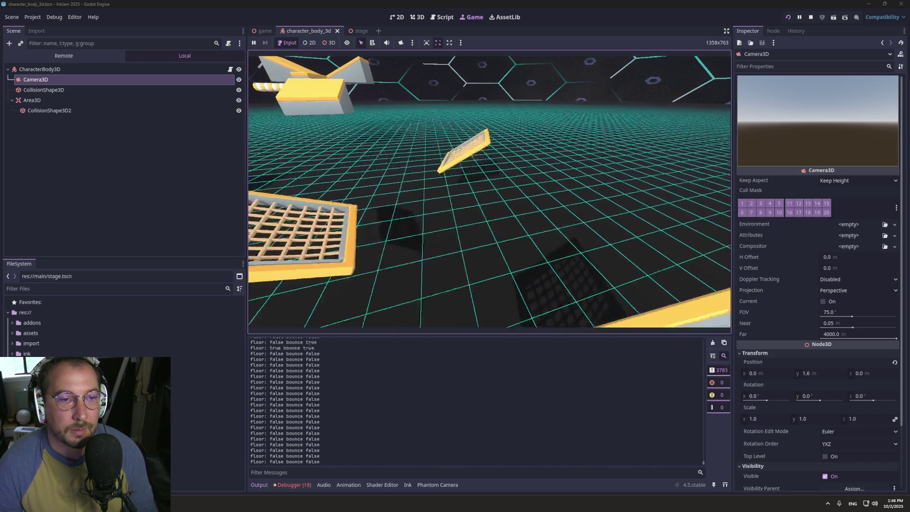
click(446, 24)
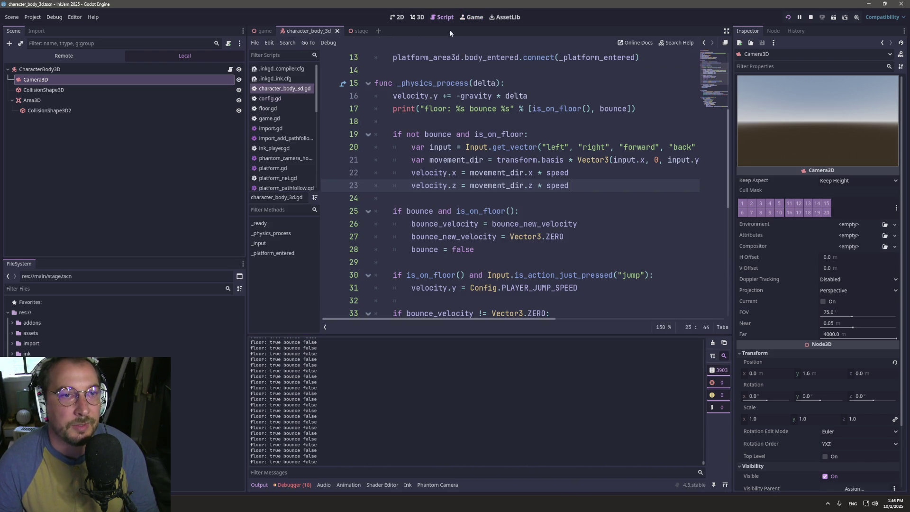
- Add the missing () after is_on_floor in the line 19 condition
click(463, 137)
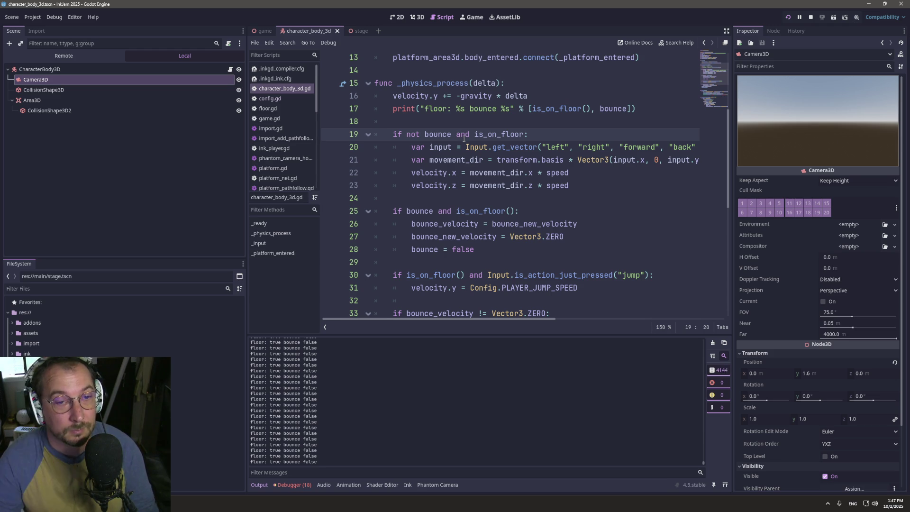
click(525, 134)
text(())
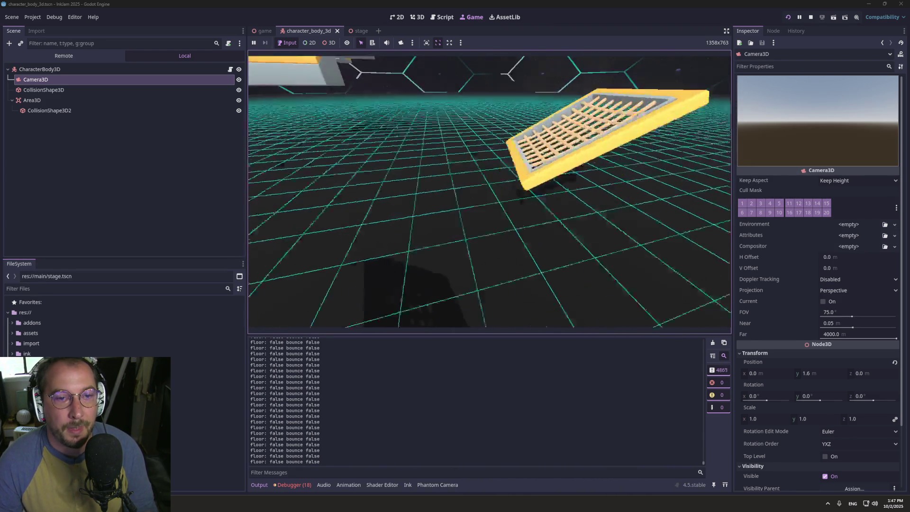
- Delete the floor/bounce debug print line from the physics function
click(442, 17)
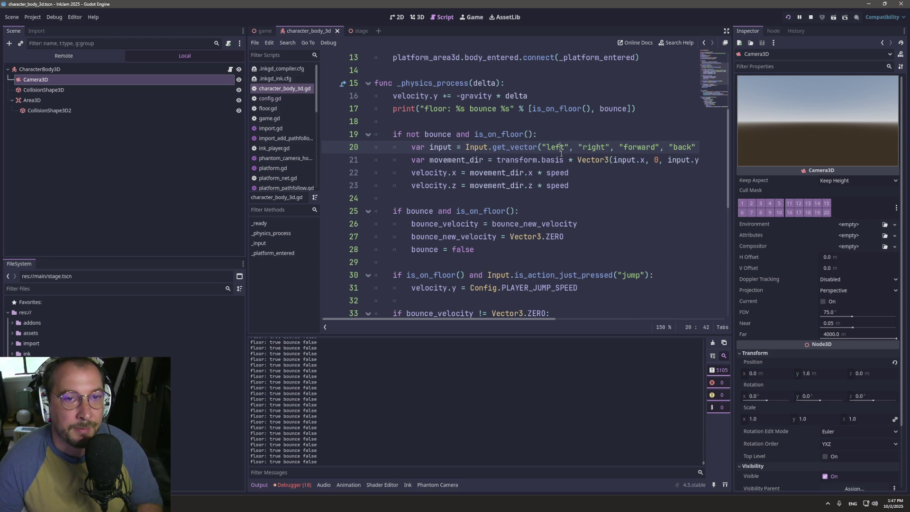
double_click(484, 97)
triple_click(476, 112)
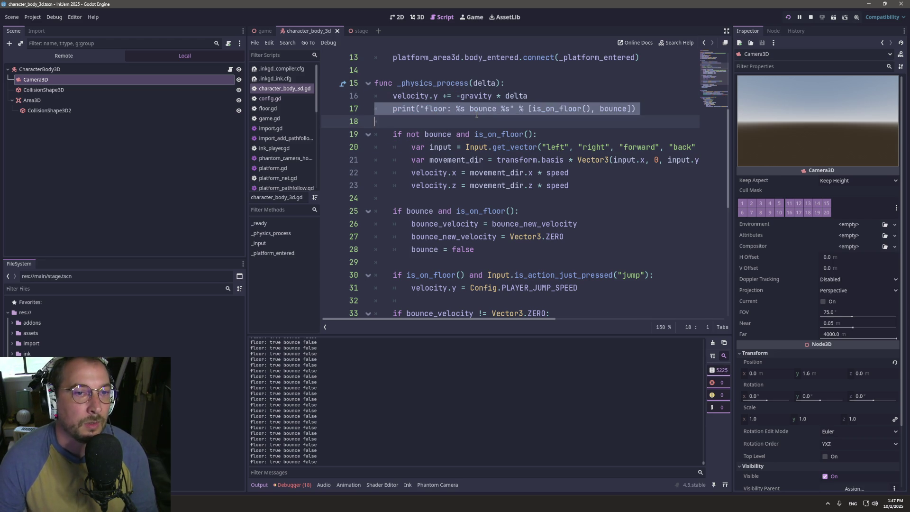
key(BackSpace)
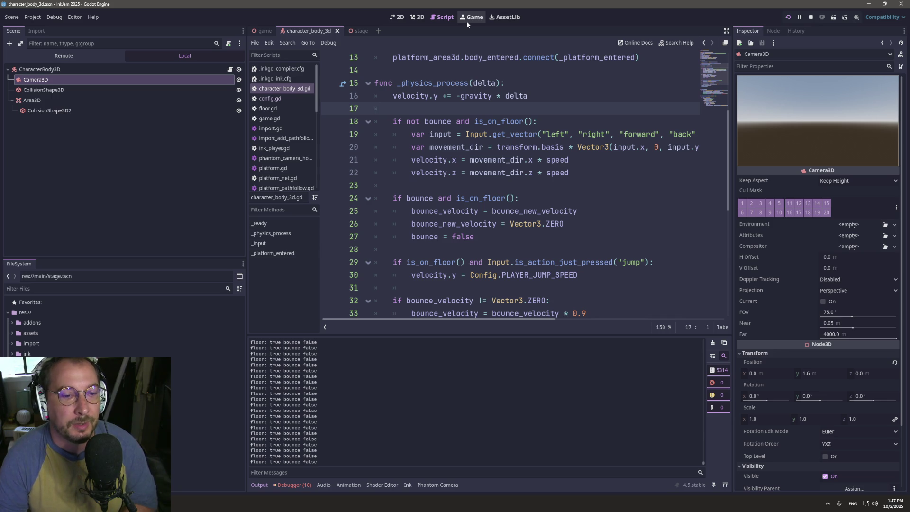
scroll(417, 195, down, 4)
- Add a print(bounce_velocity) line after the bounce scaling line on line 33
click(427, 162)
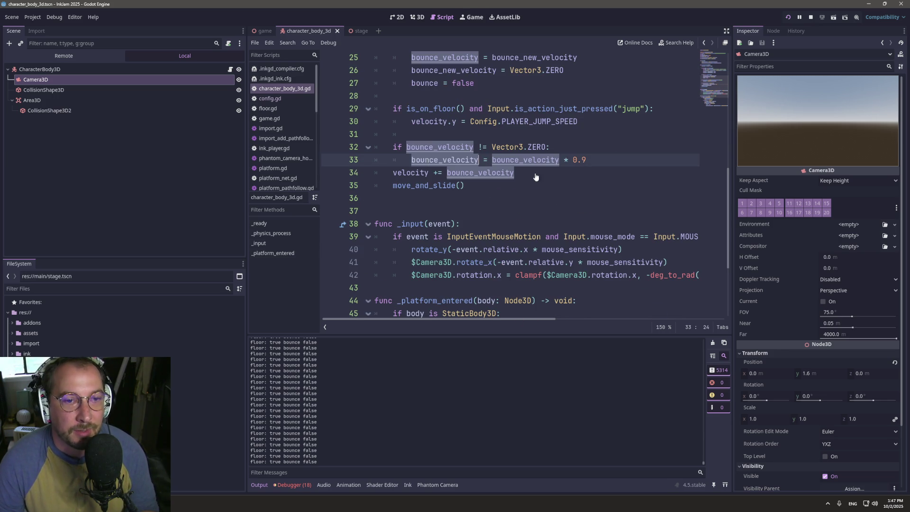
click(610, 161)
key(Return)
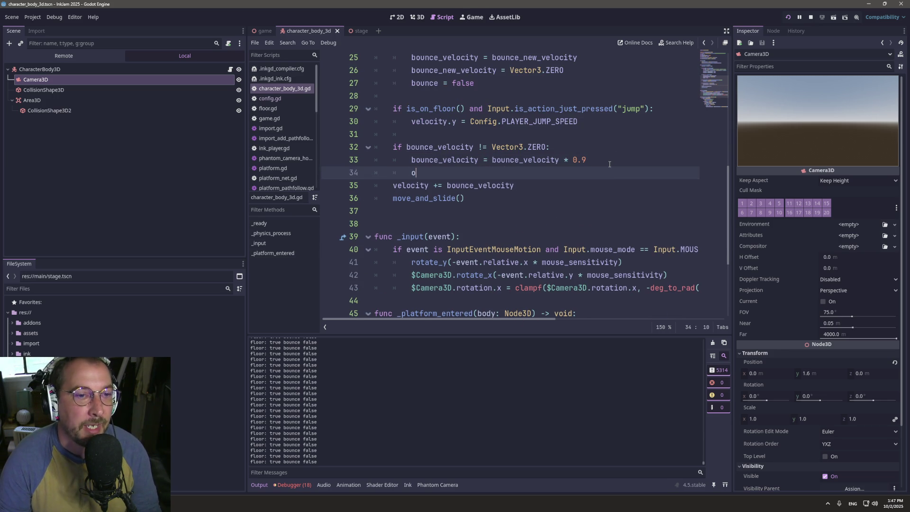
text(print(bounce_velocity)
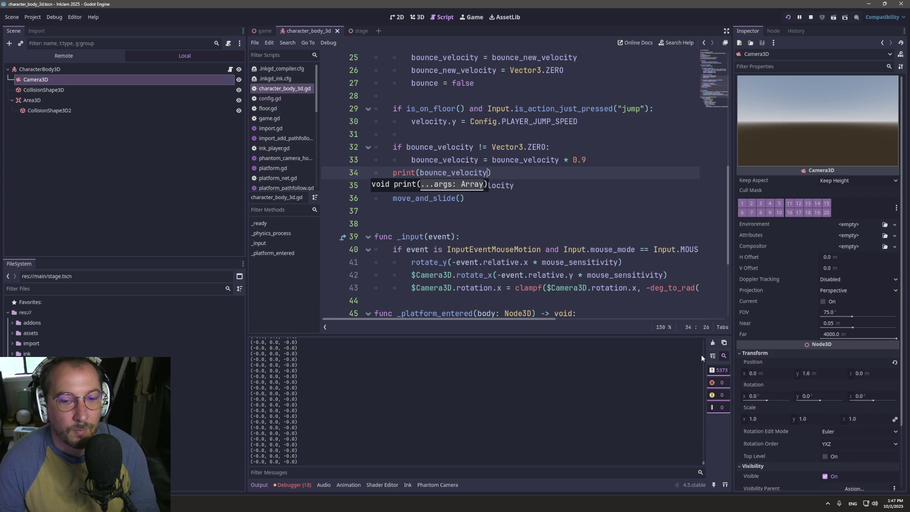
click(394, 171)
key(Tab)
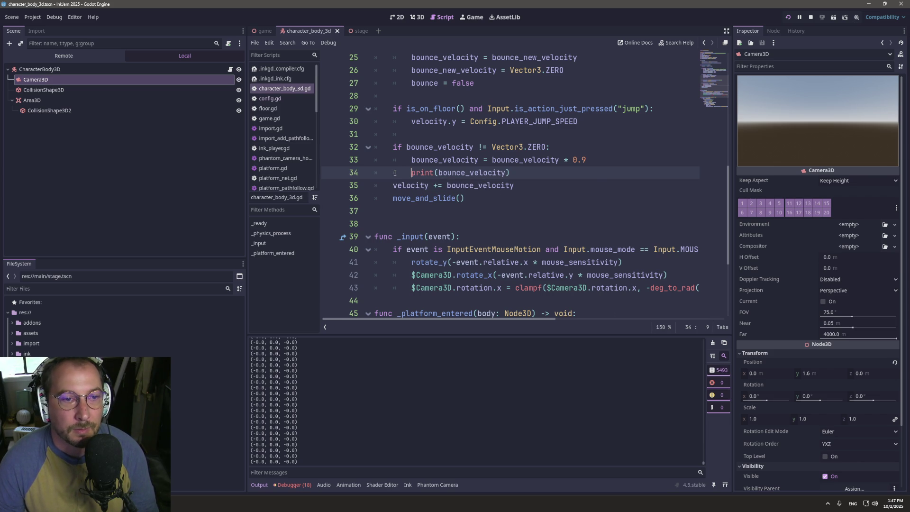
key(BackSpace)
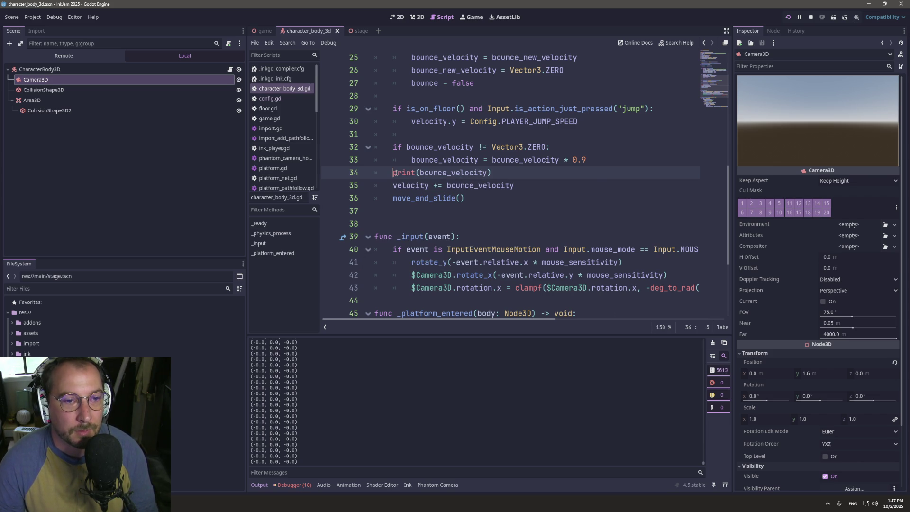
mouse_move(406, 168)
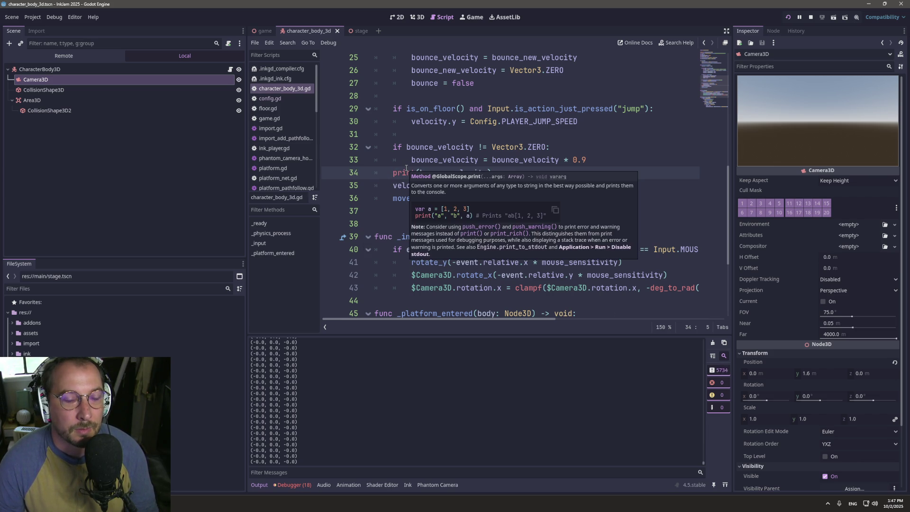
- Make line 32 check >= Vector3.ZERO, save, indent the print into the block, and clear the output
click(483, 147)
key(BackSpace)
text(>)
key(ctrl+s)
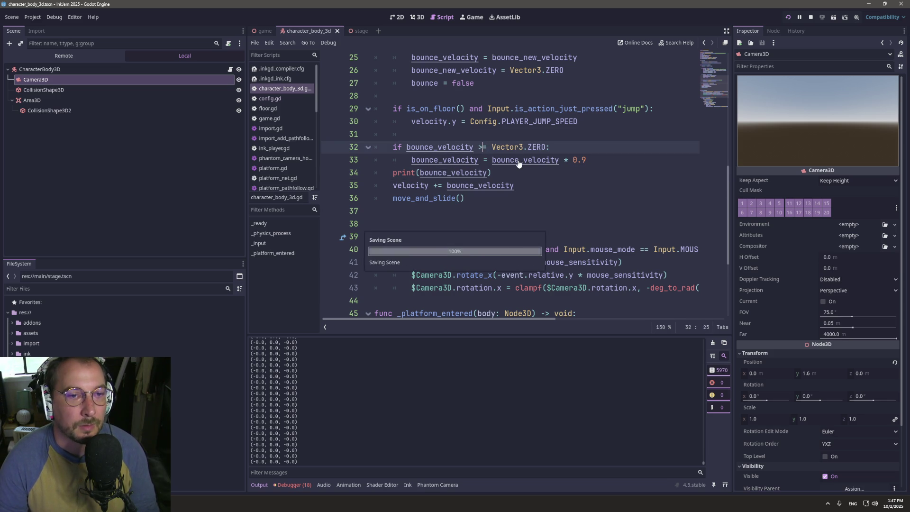
click(391, 173)
key(Tab)
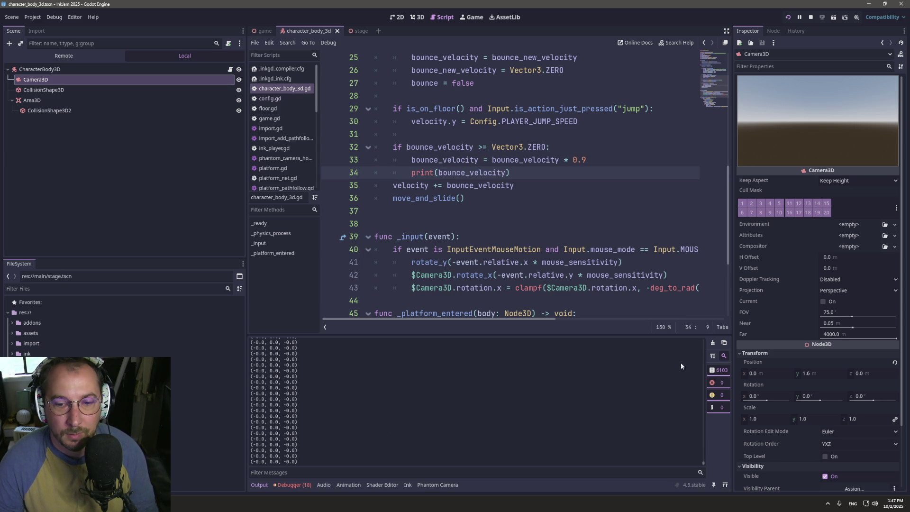
click(712, 342)
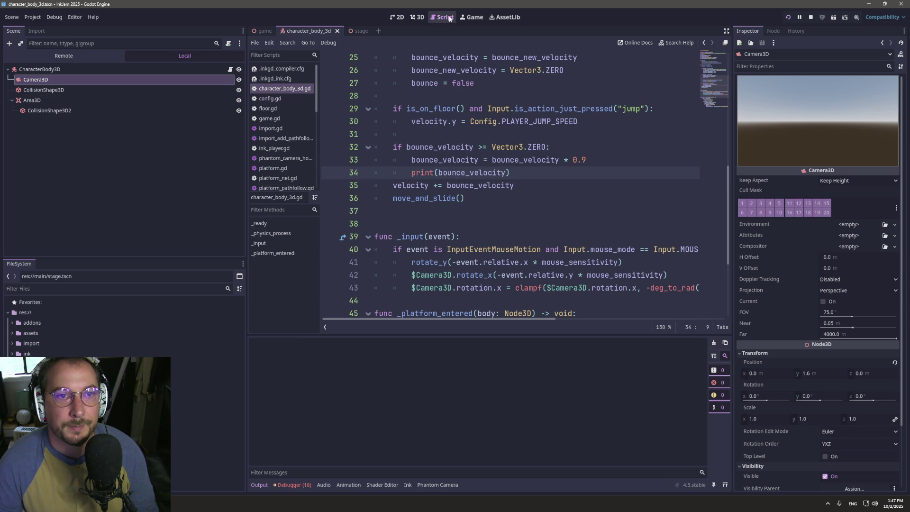
- Walk and jump the player onto the yellow box with W and Space until The End prints
click(471, 19)
click(598, 195)
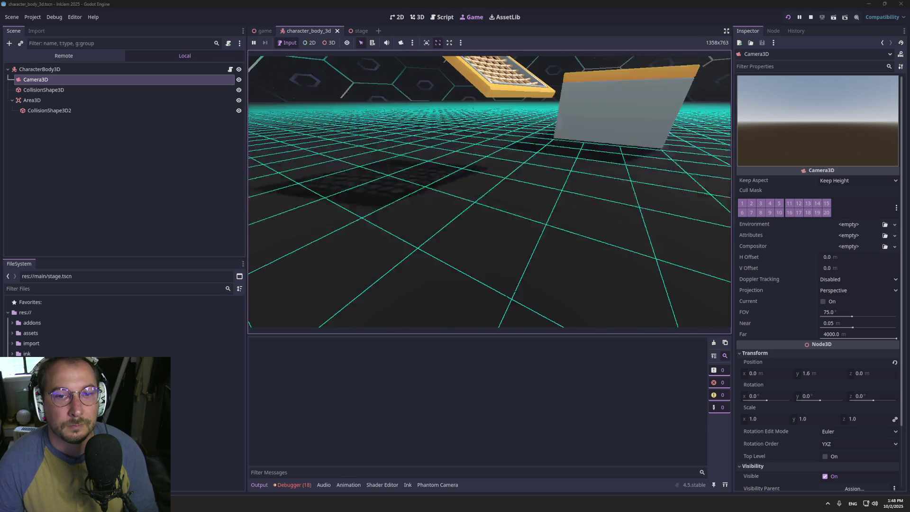
key(w)
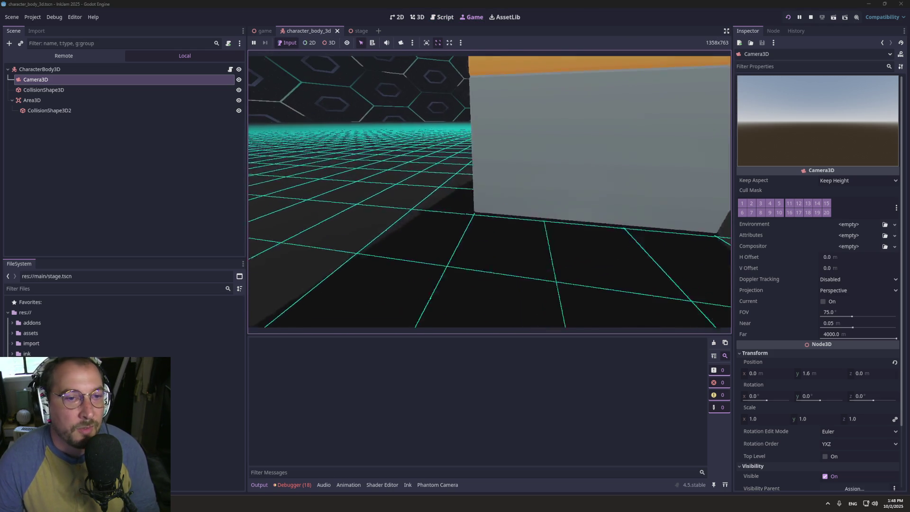
key(space)
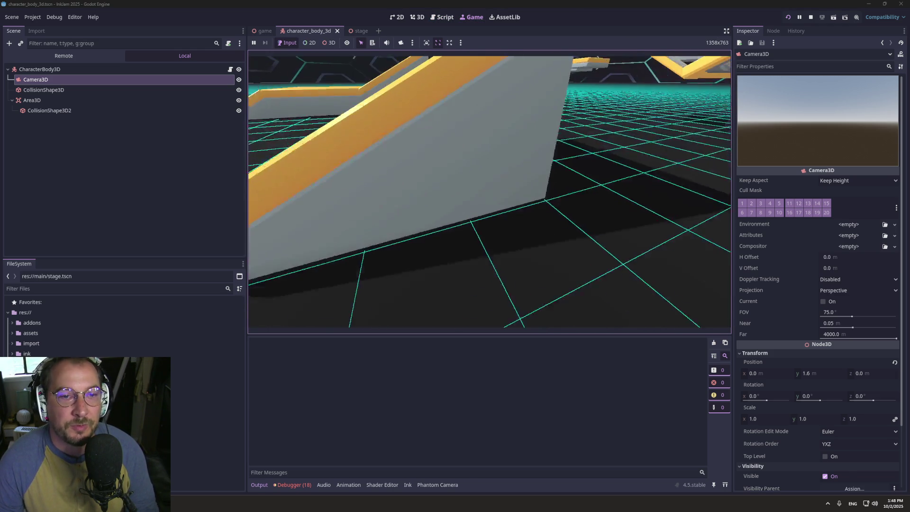
key(w)
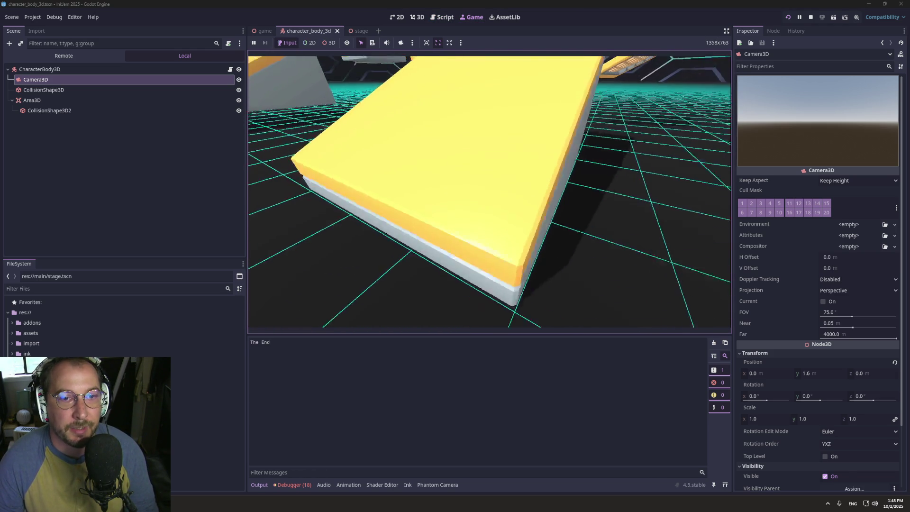
key(w)
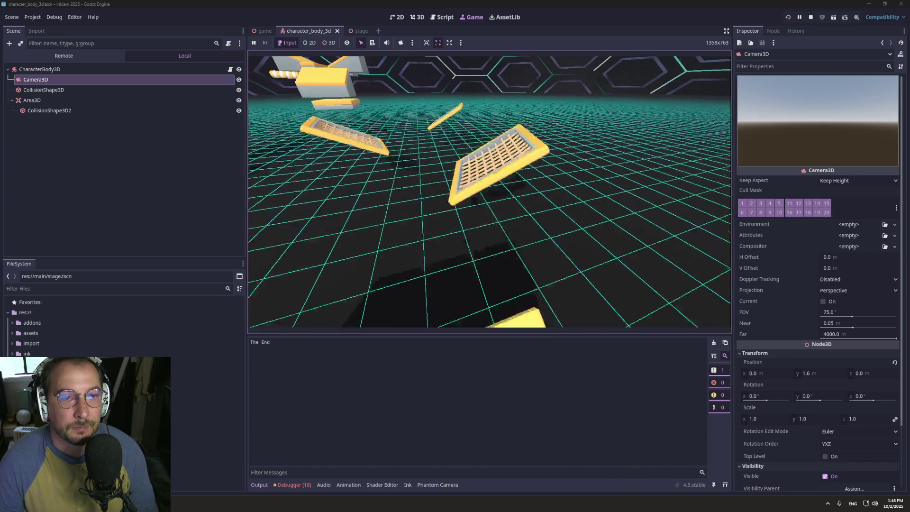
key(w)
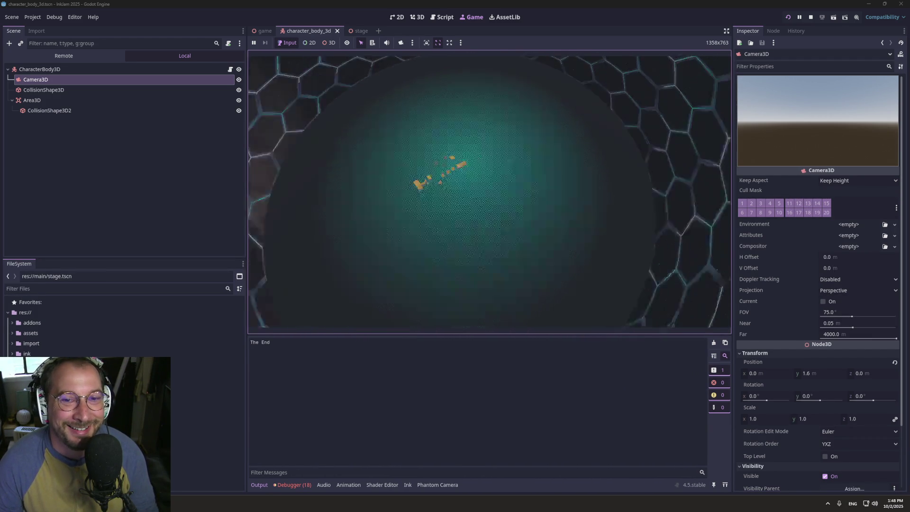
click(442, 17)
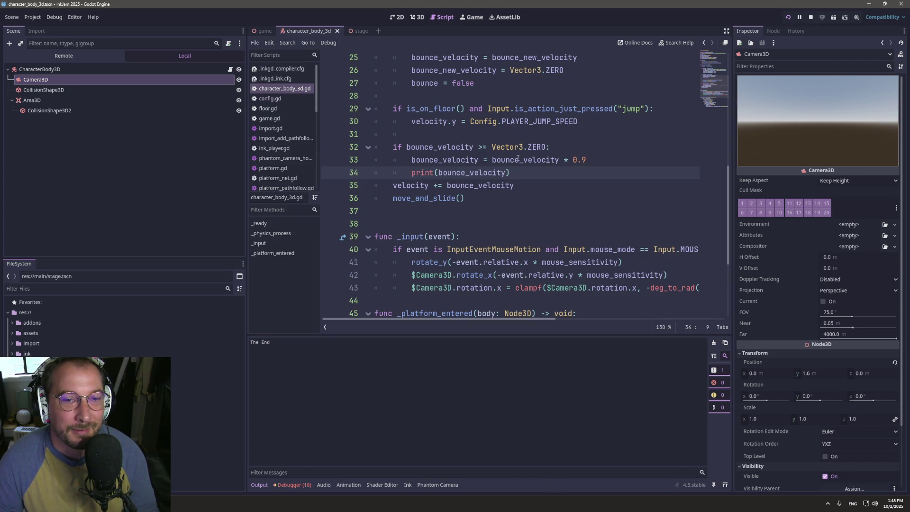
click(474, 17)
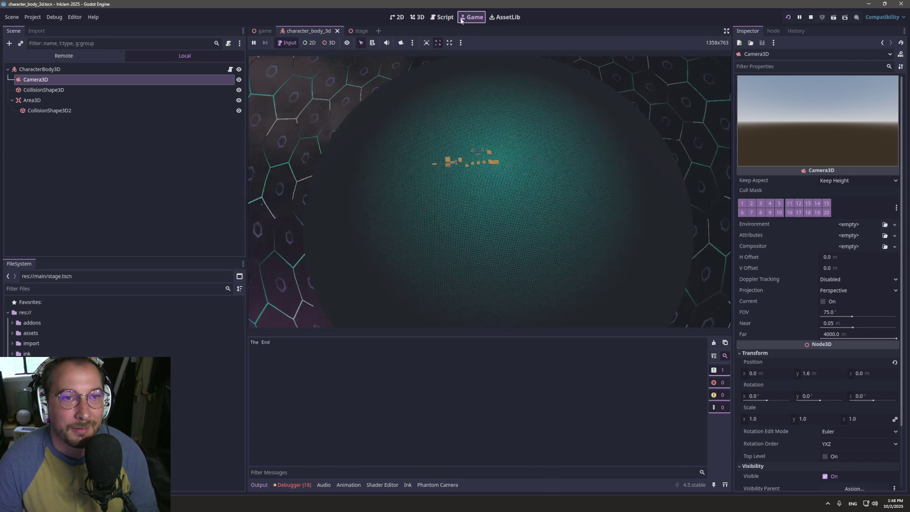
click(435, 18)
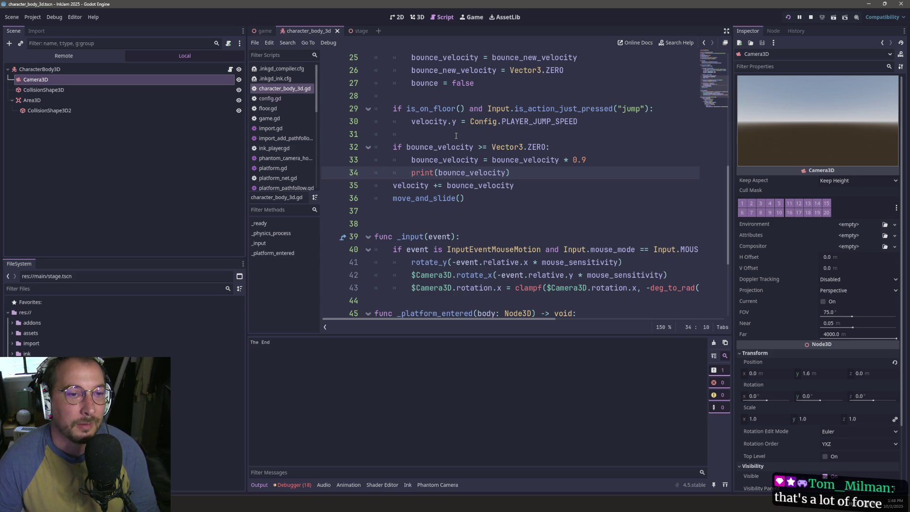
- Outdent the print line out of the if block, save, and restore line 32 to != Vector3.ZERO
key(BackSpace)
key(ctrl+s)
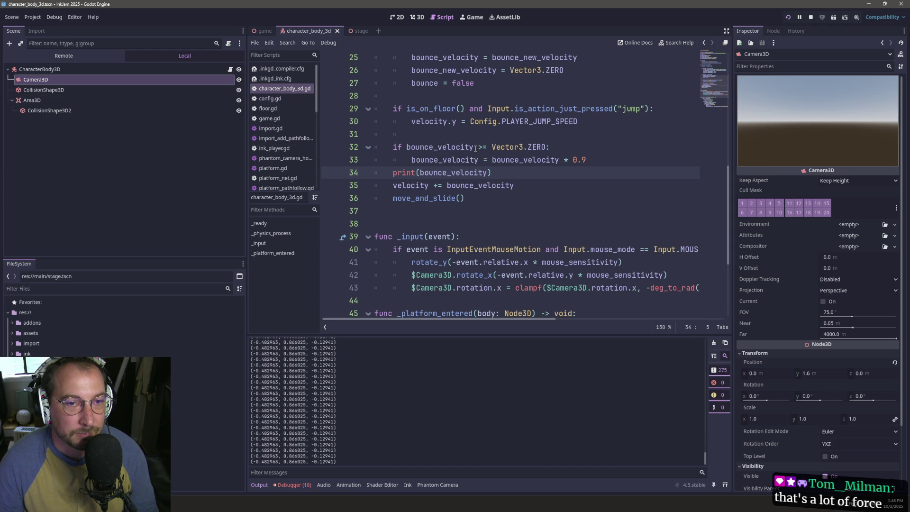
click(484, 145)
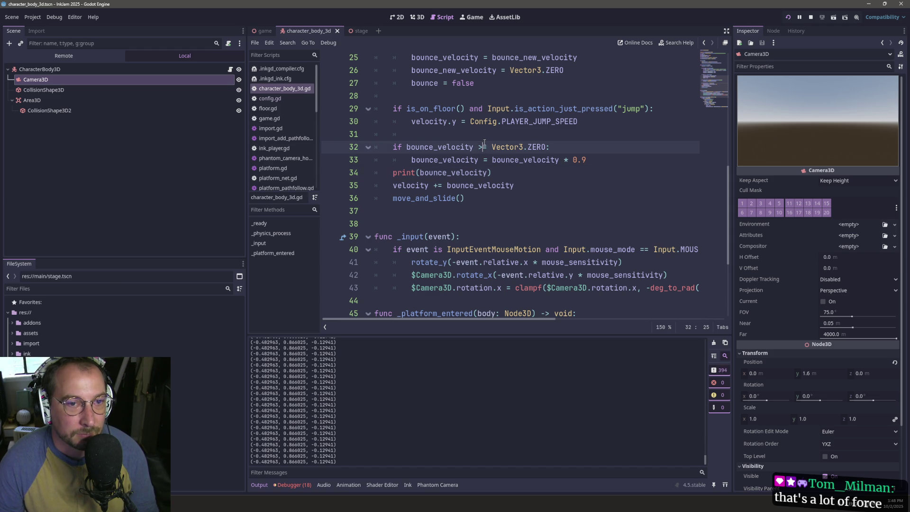
key(BackSpace)
text(!)
key(Escape)
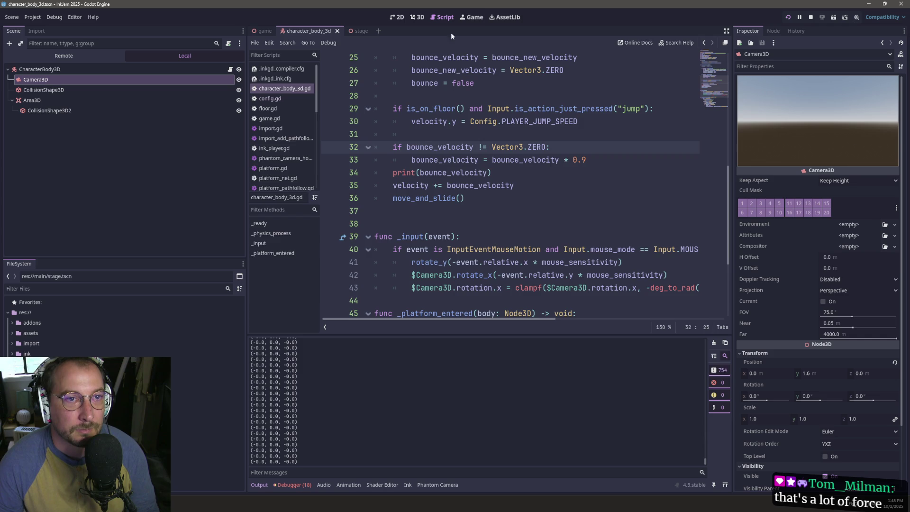
- Check the running game's decaying bounce_velocity output, then return to the movement code
click(474, 17)
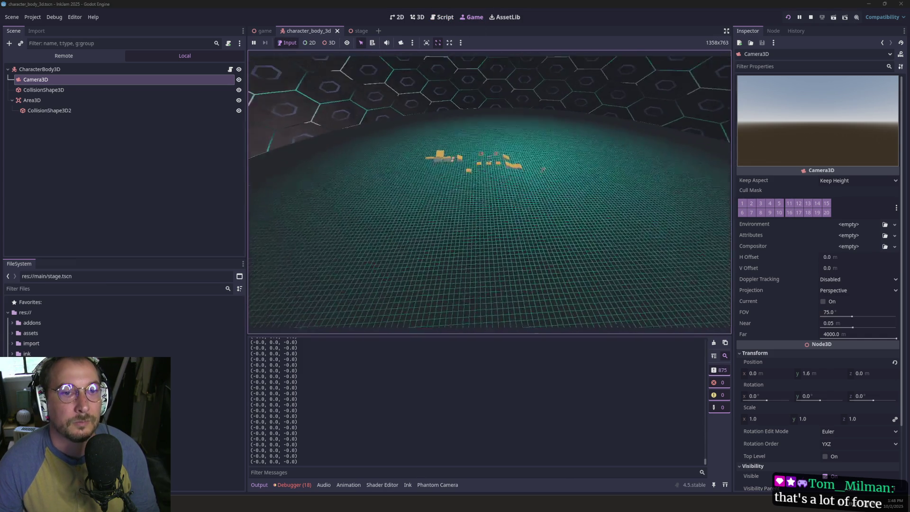
key(ctrl+F3)
scroll(489, 162, up, 2)
click(490, 160)
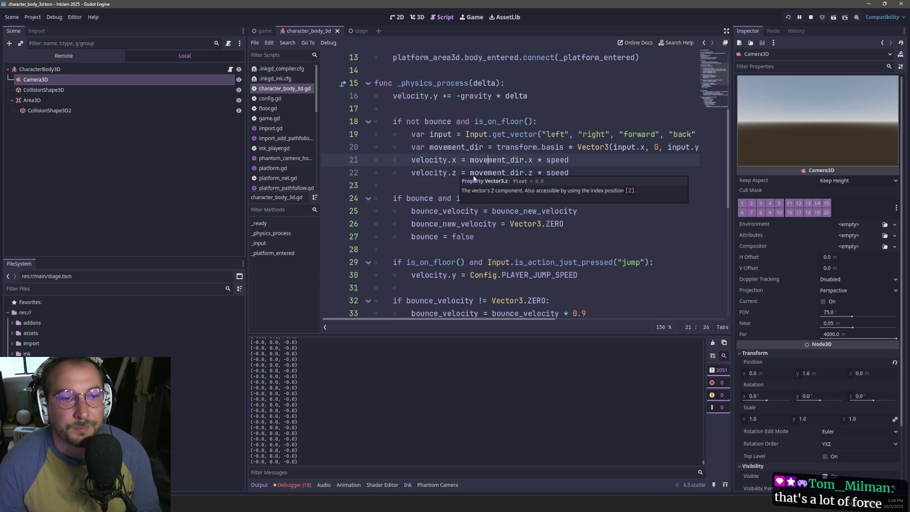
- Add two new lines after 'bounce = false', outdent to function level, and start typing 'if'
key(Home)
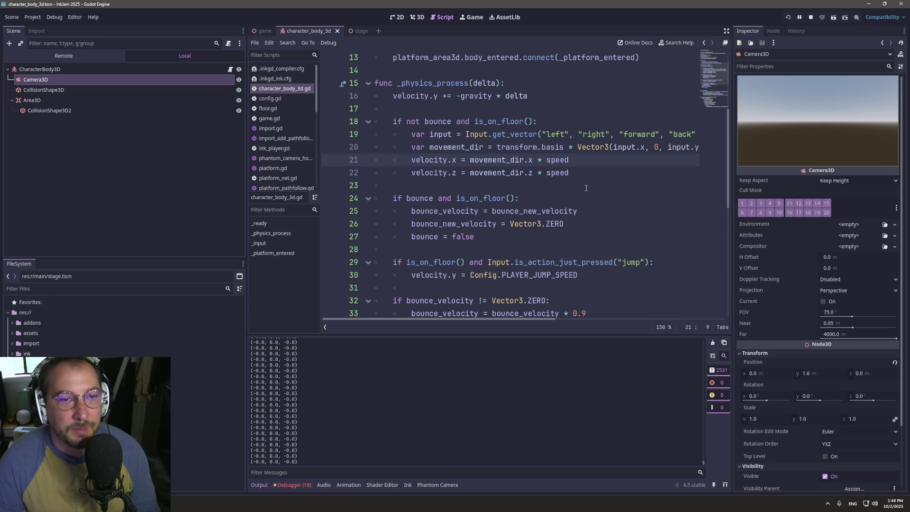
drag(588, 173, 318, 132)
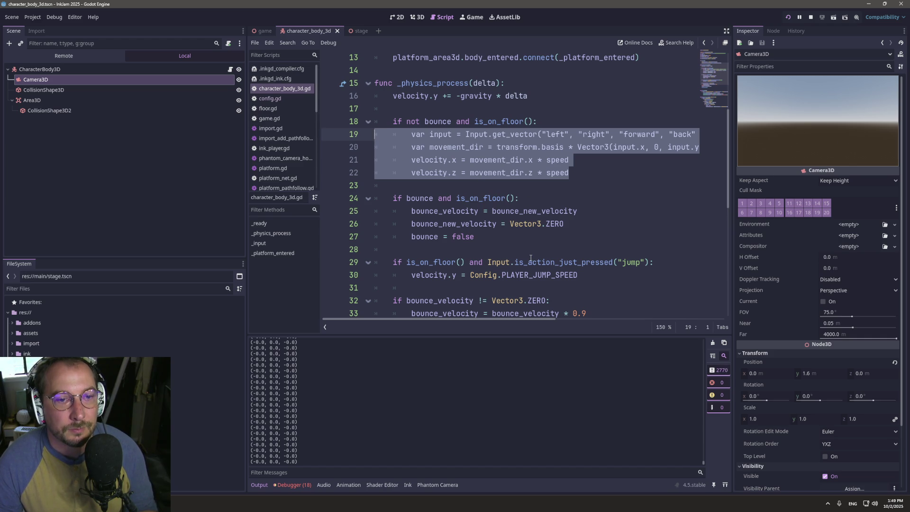
click(511, 238)
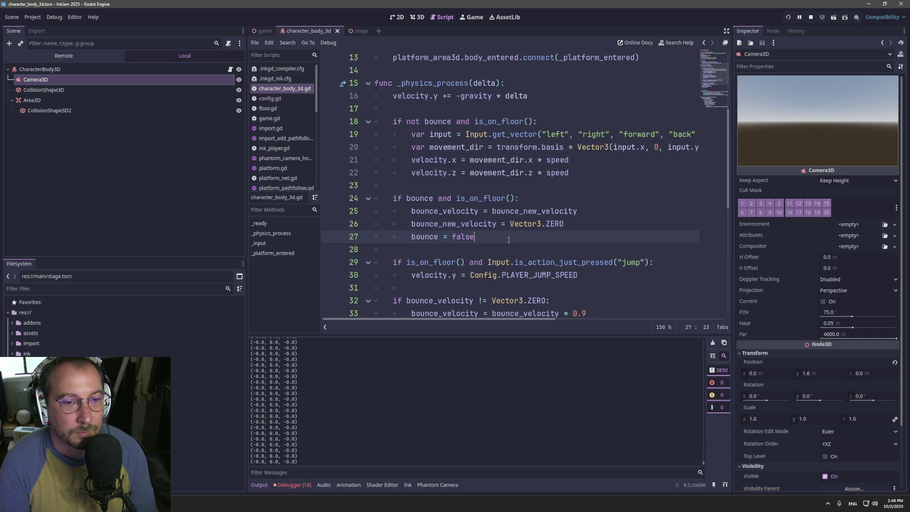
key(Return)
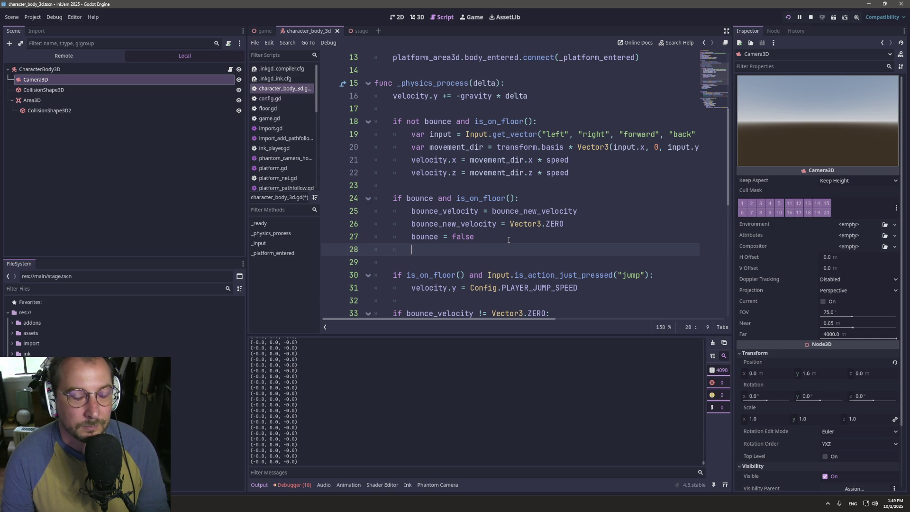
key(Return)
key(BackSpace)
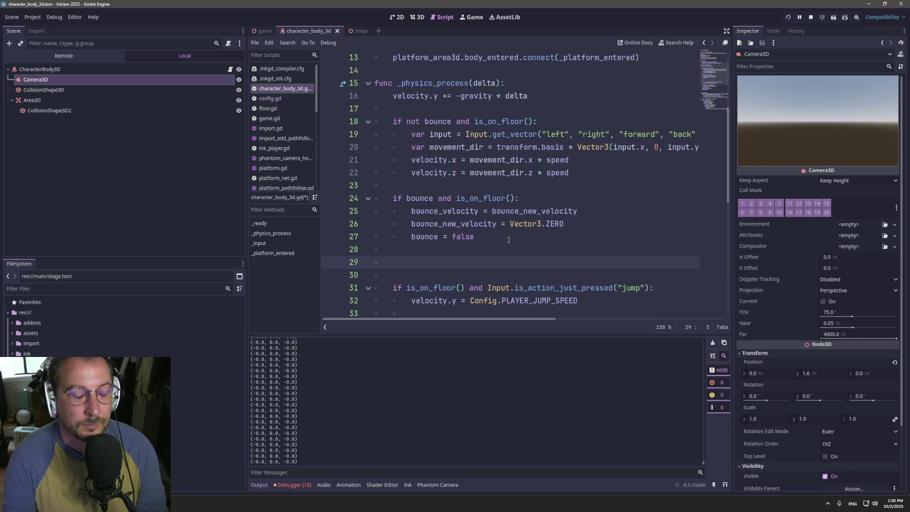
text(if )
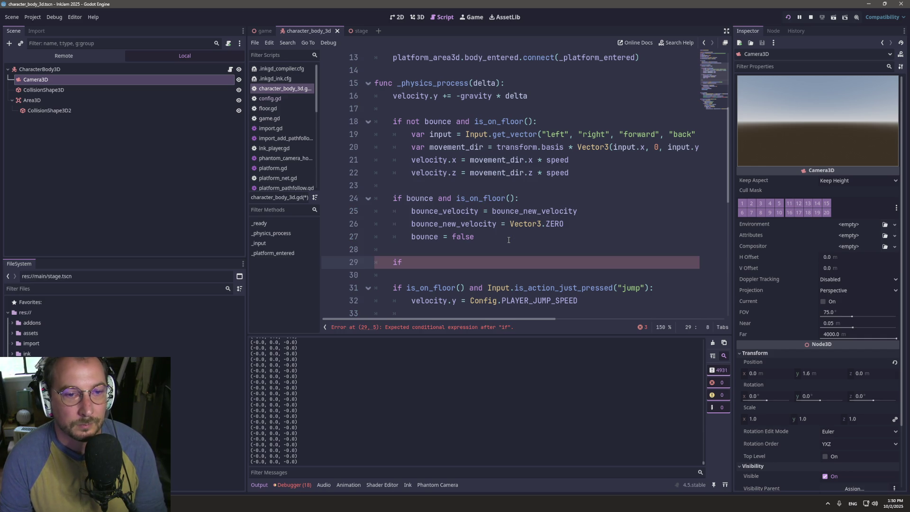
text(i)
- Write 'if not is_on_floor():' on line 29 and open an indented line beneath it
key(BackSpace)
text(not )
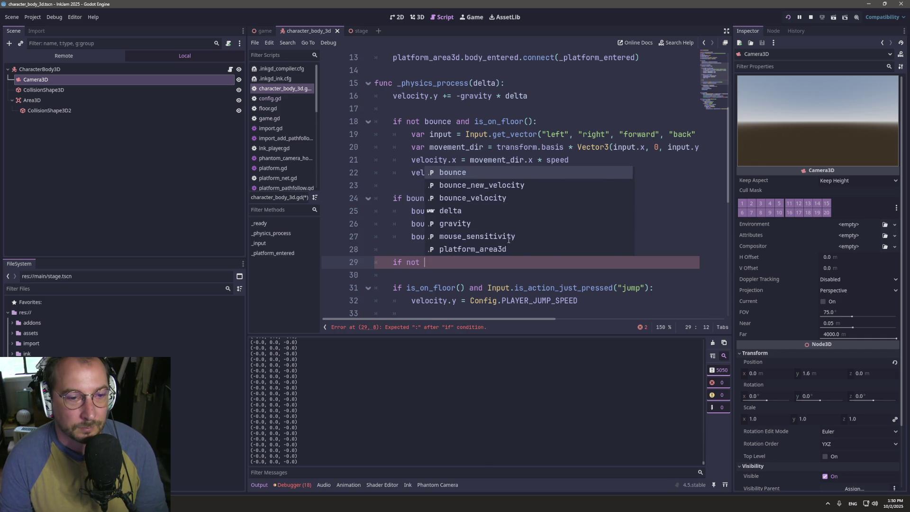
text(is_on)
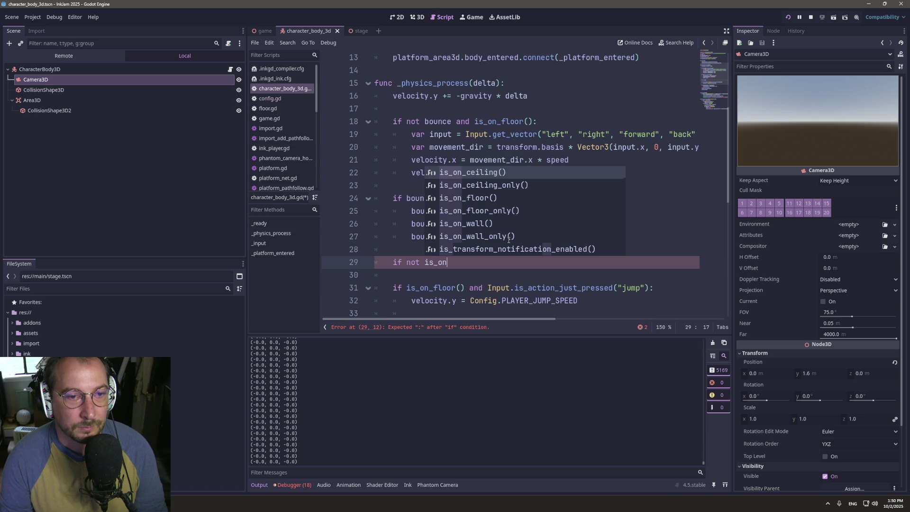
key(Escape)
text(_fl)
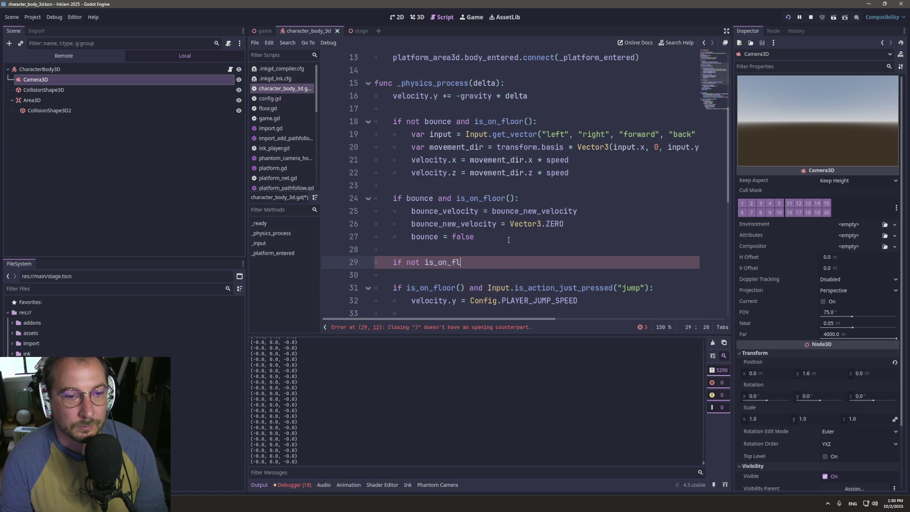
text(oor():)
key(Return)
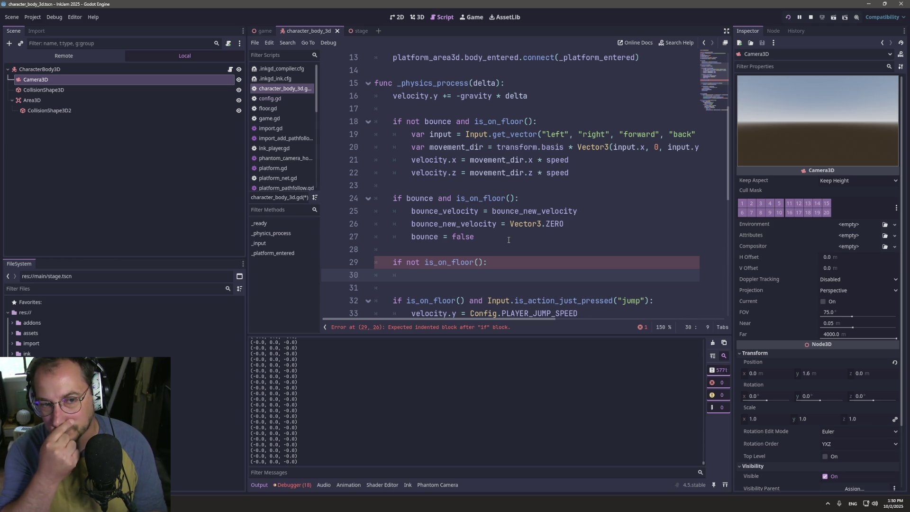
- Look over the script and highlight velocity on line 21 to show its other uses
scroll(418, 192, down, 2)
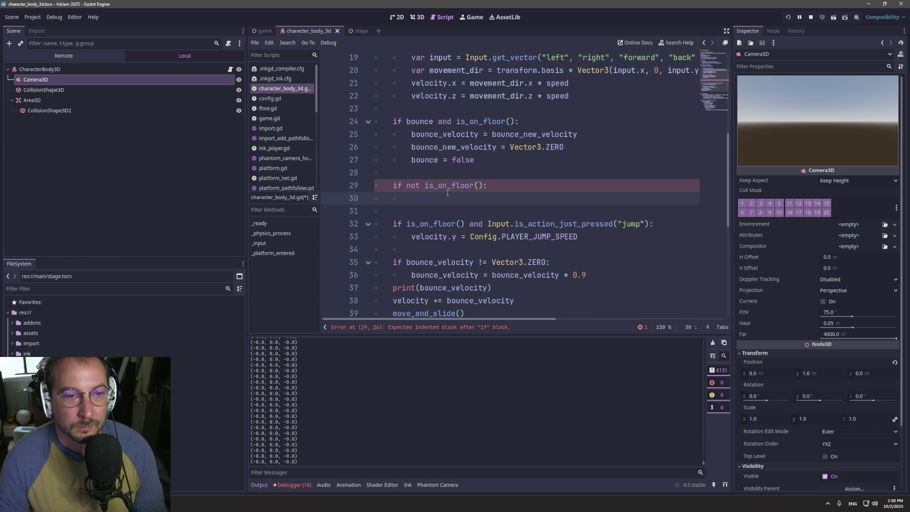
scroll(444, 195, up, 1)
scroll(444, 202, up, 2)
scroll(444, 202, down, 2)
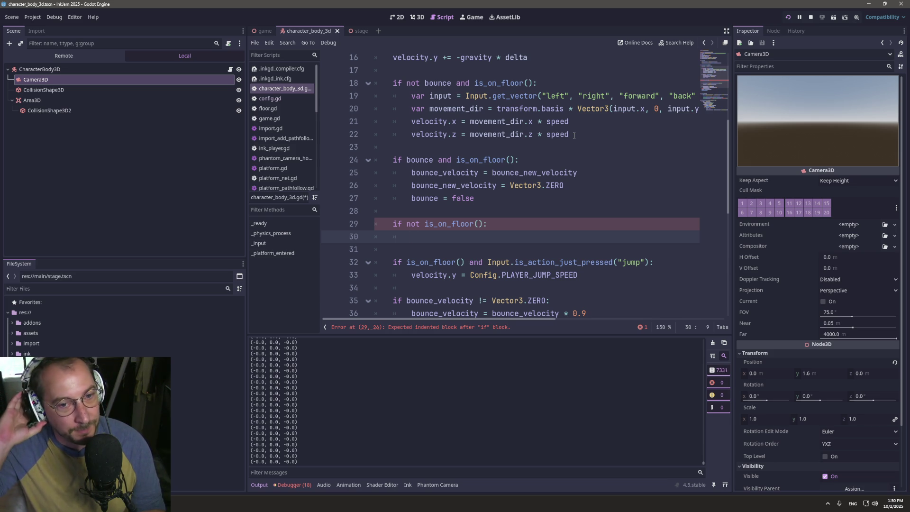
scroll(538, 196, down, 2)
scroll(517, 192, up, 2)
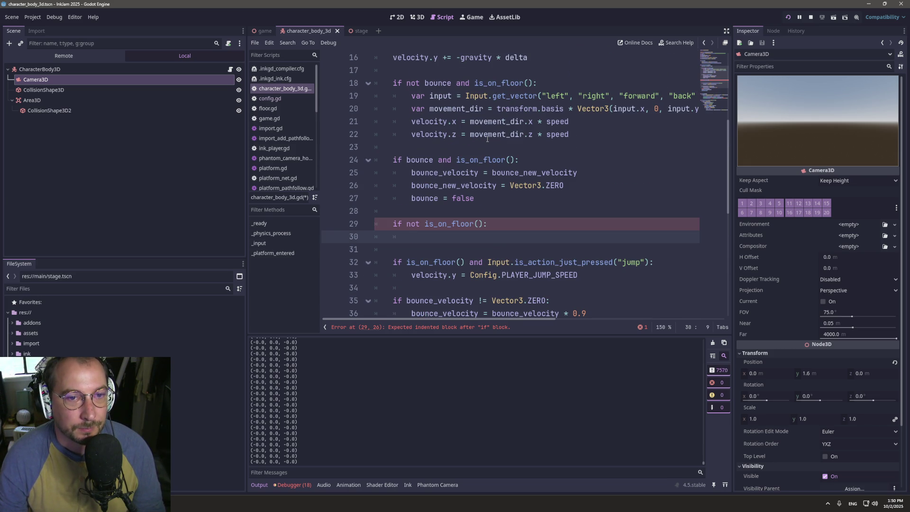
double_click(430, 124)
scroll(493, 91, up, 2)
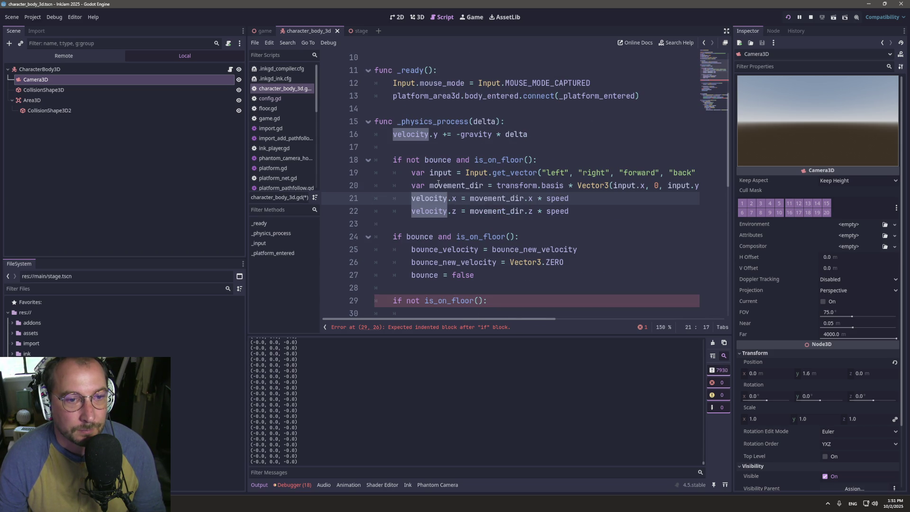
scroll(438, 185, down, 3)
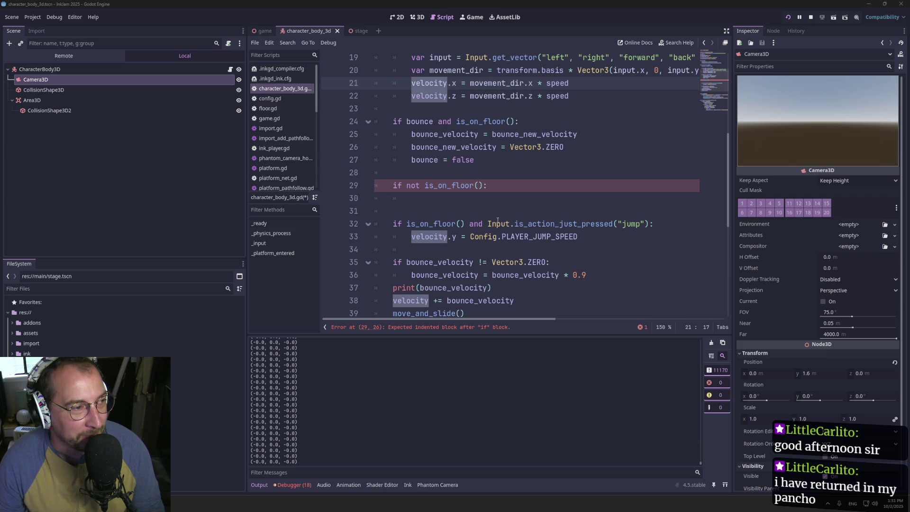
click(421, 203)
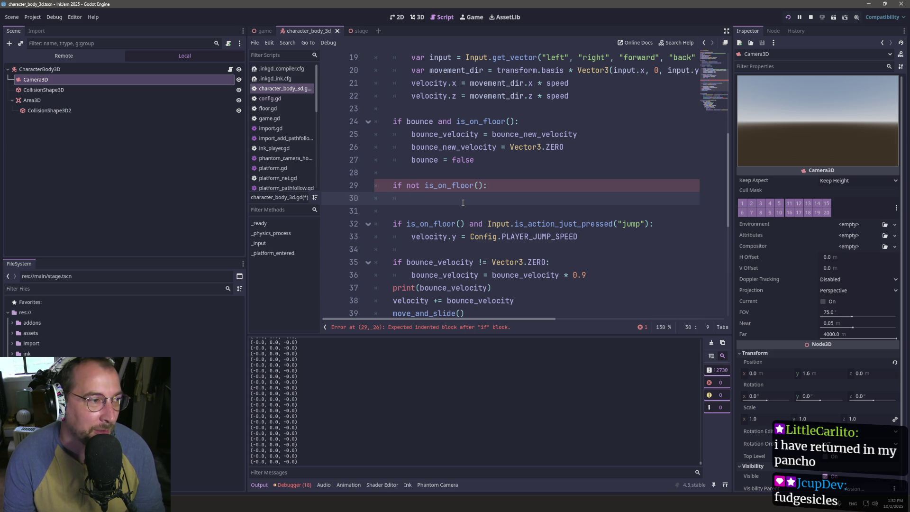
key(Tab)
key(Tab)
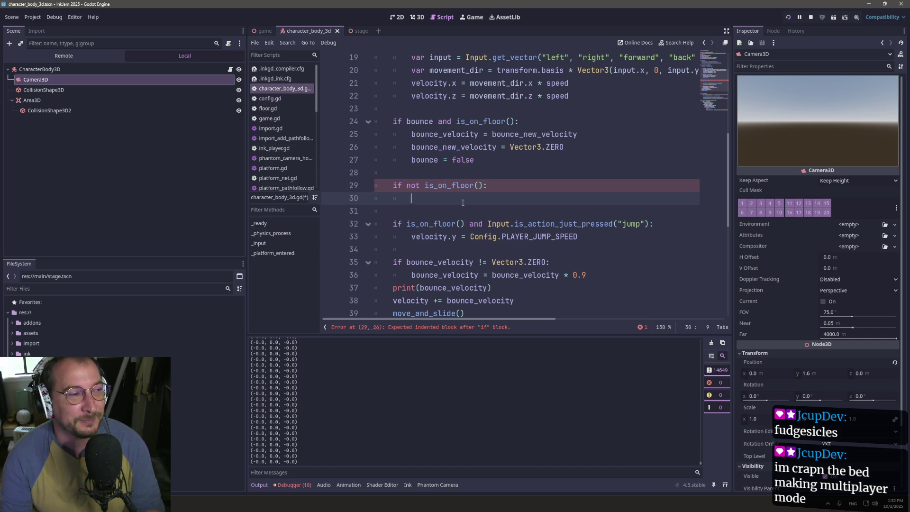
key(ctrl+v)
- Paste the four movement-input lines into the airborne block, undoing and redoing the paste
key(ctrl+z)
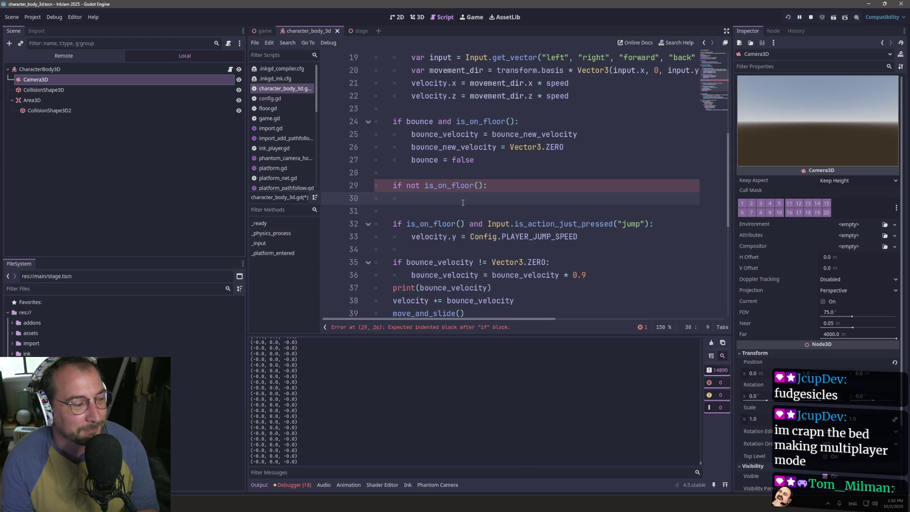
key(ctrl+v)
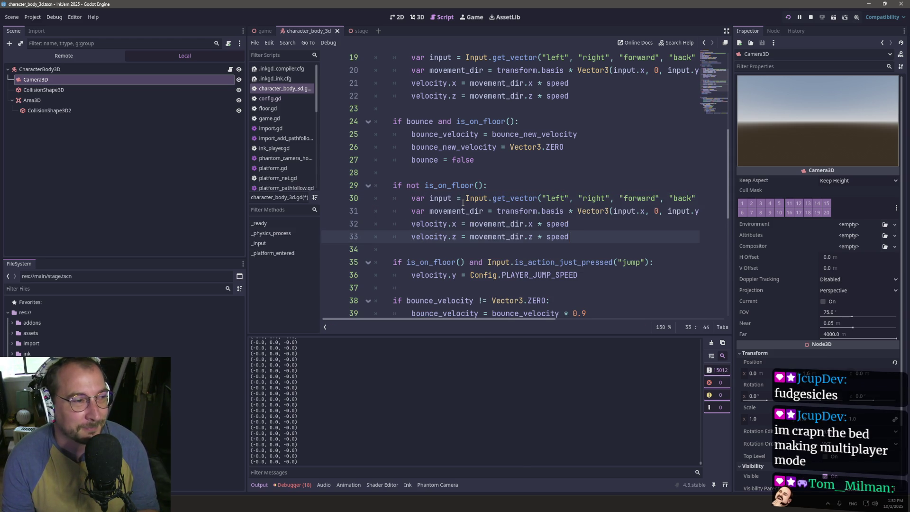
key(ctrl+z)
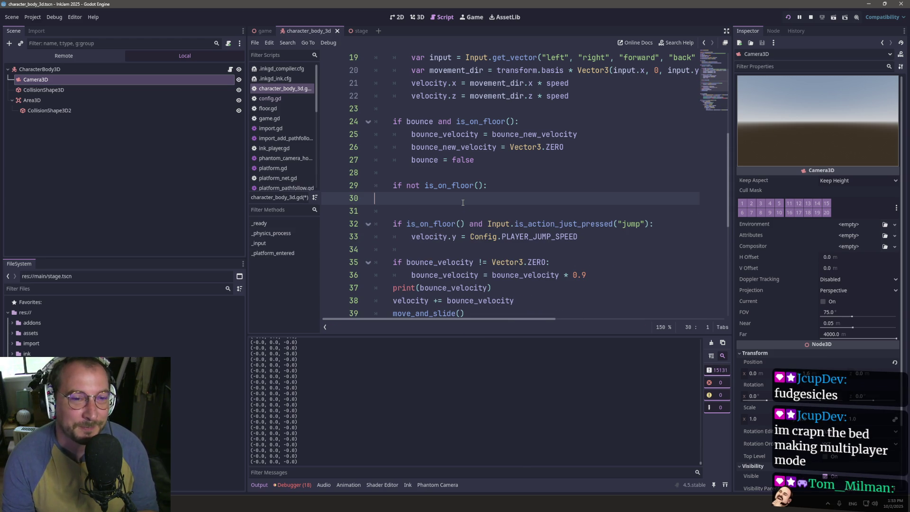
key(ctrl+v)
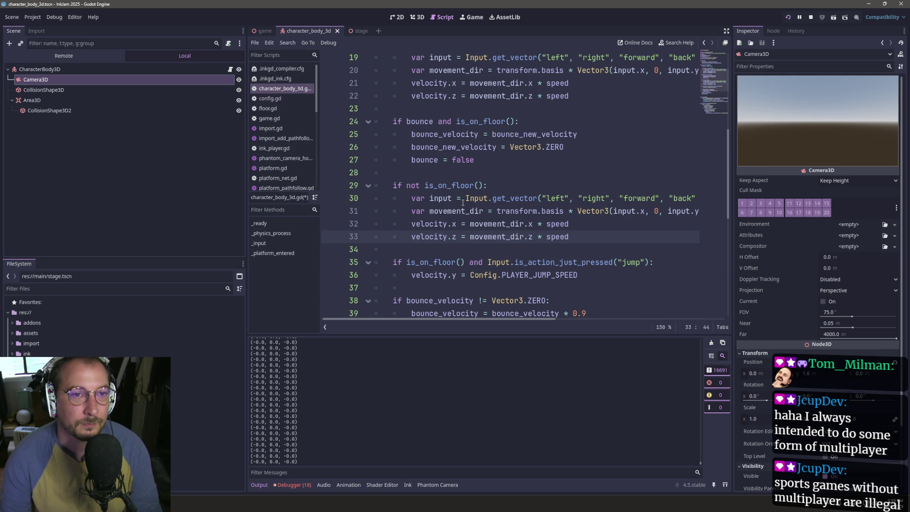
- Change line 32 to 'velocity.x += -(movement_dir.x * speed)'
drag(411, 225, 457, 224)
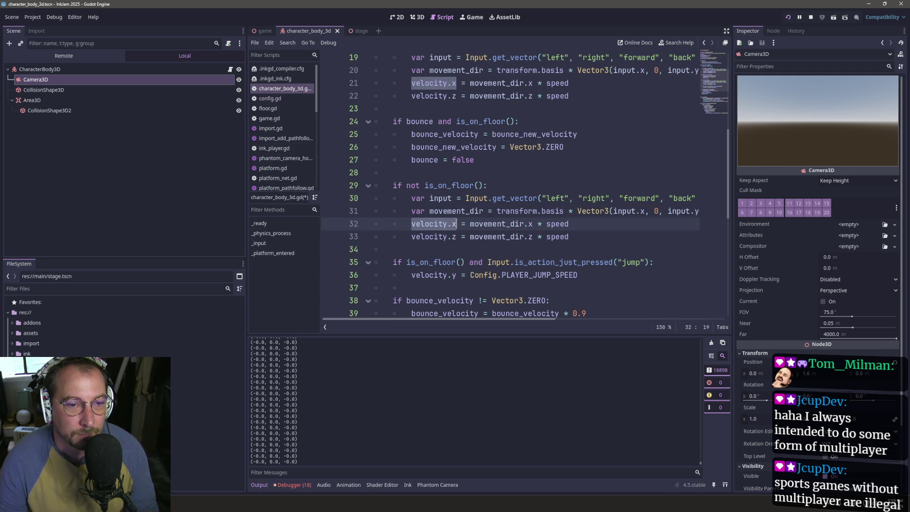
click(463, 223)
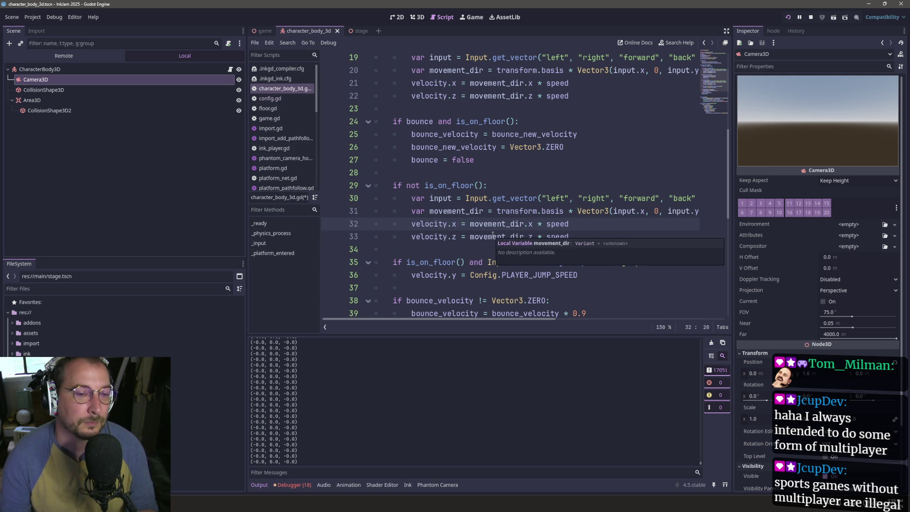
text(+)
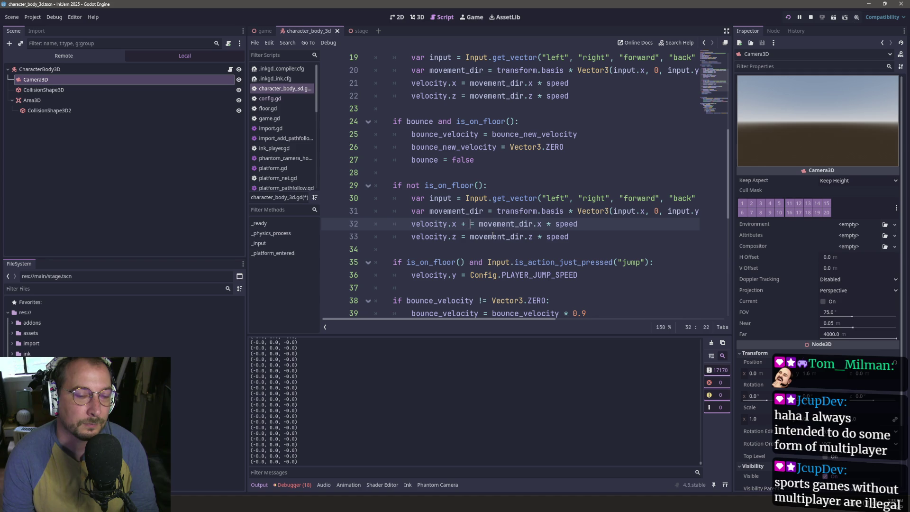
key(Right)
key(Right)
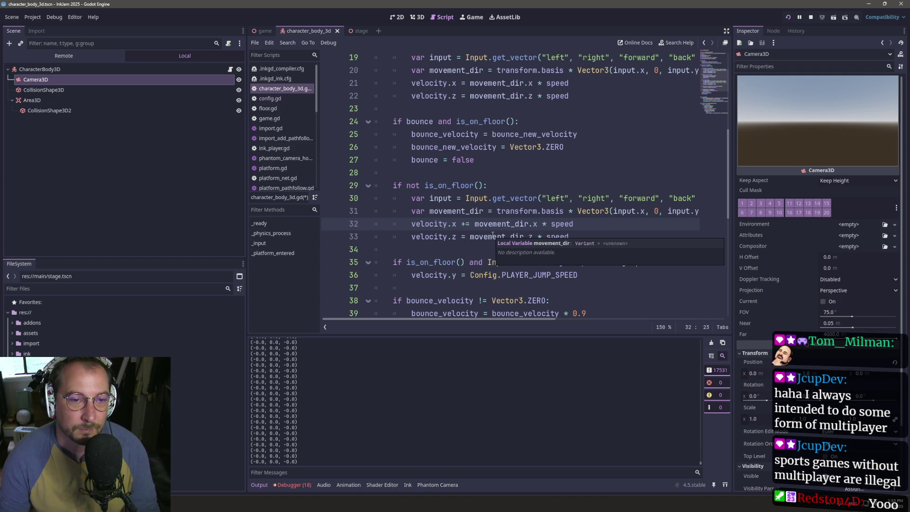
text(-)
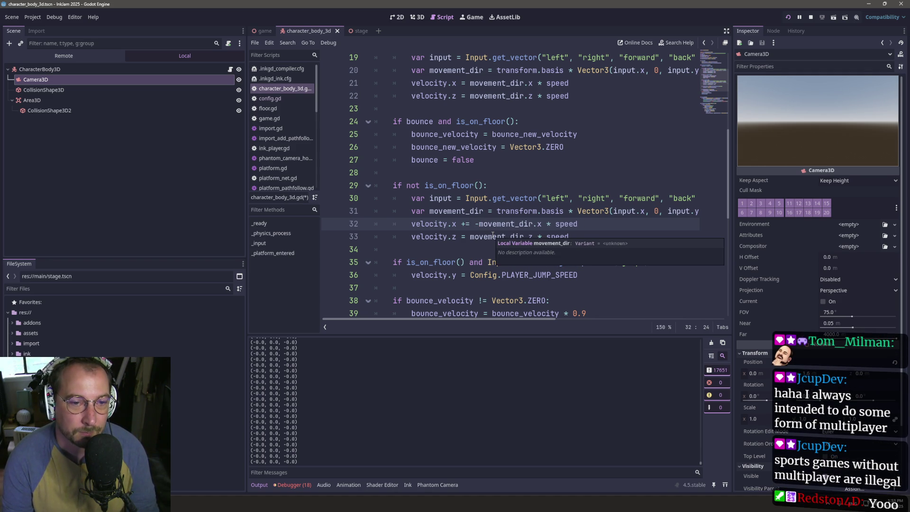
key(BackSpace)
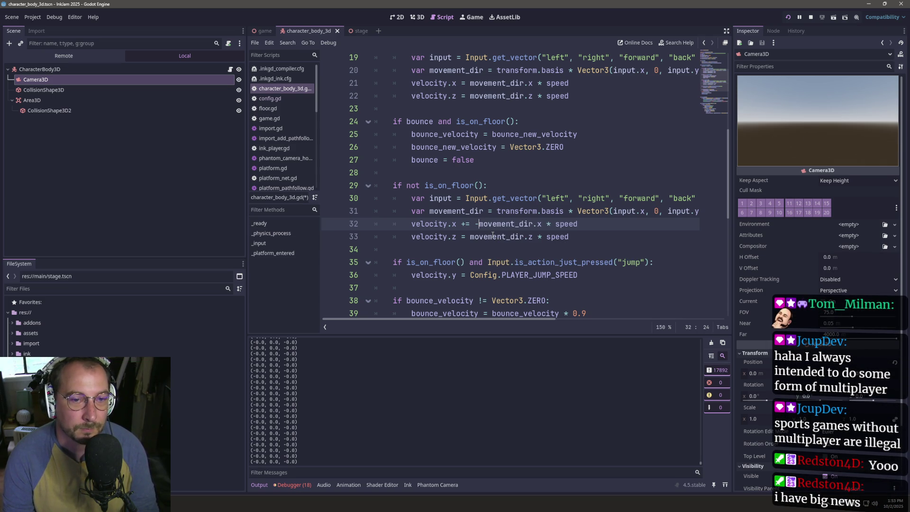
text(()
click(588, 225)
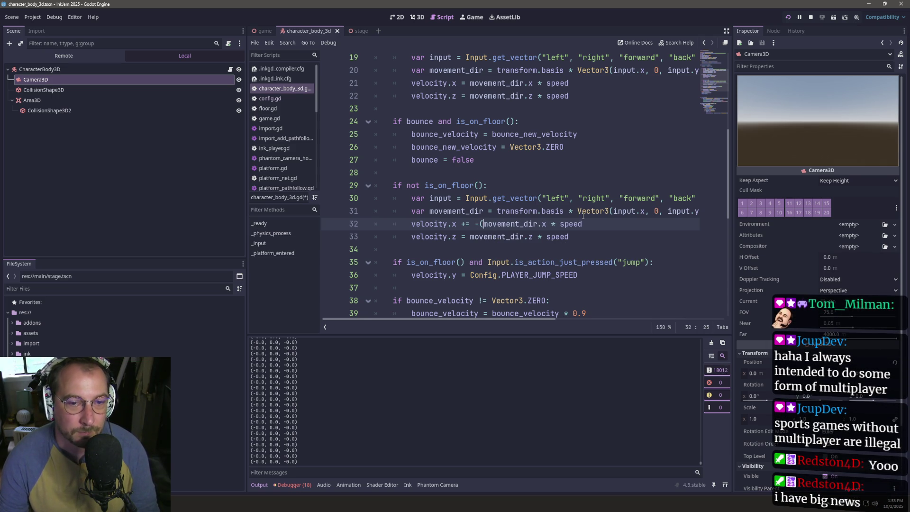
text())
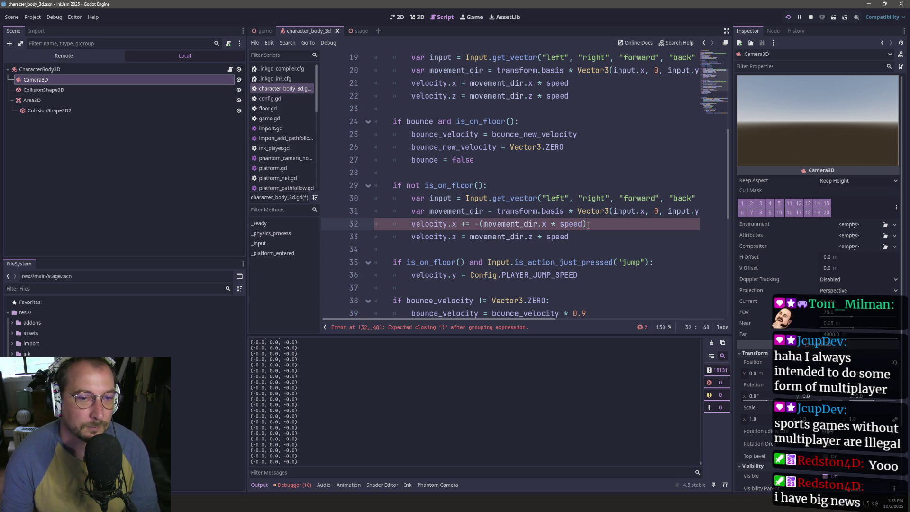
- Change line 33 to 'velocity.z += -(movement_dir.z * speed)' and run the game
click(467, 236)
key(BackSpace)
text(+=)
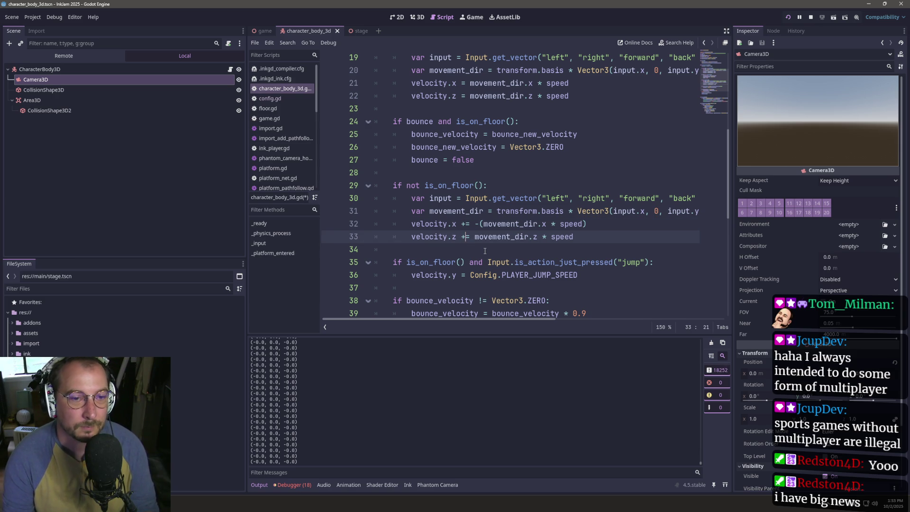
key(Right)
text(-*()
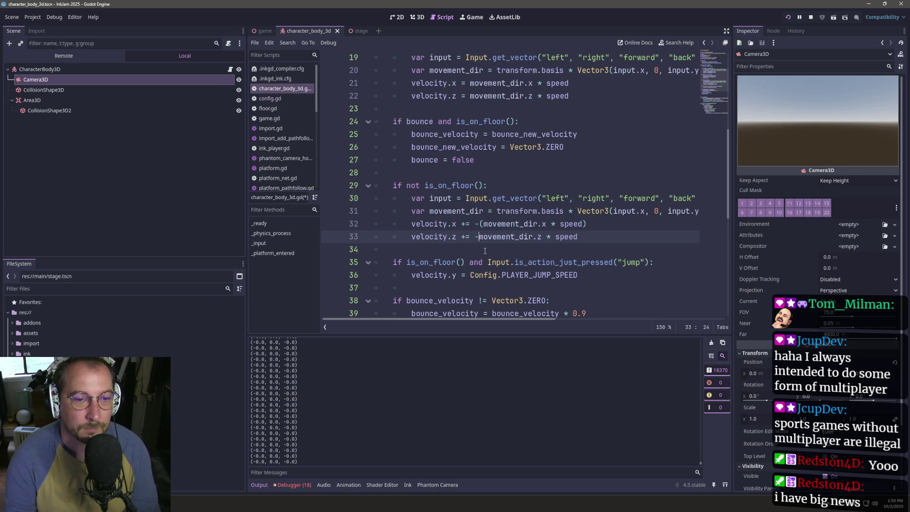
key(Left)
key(BackSpace)
click(598, 238)
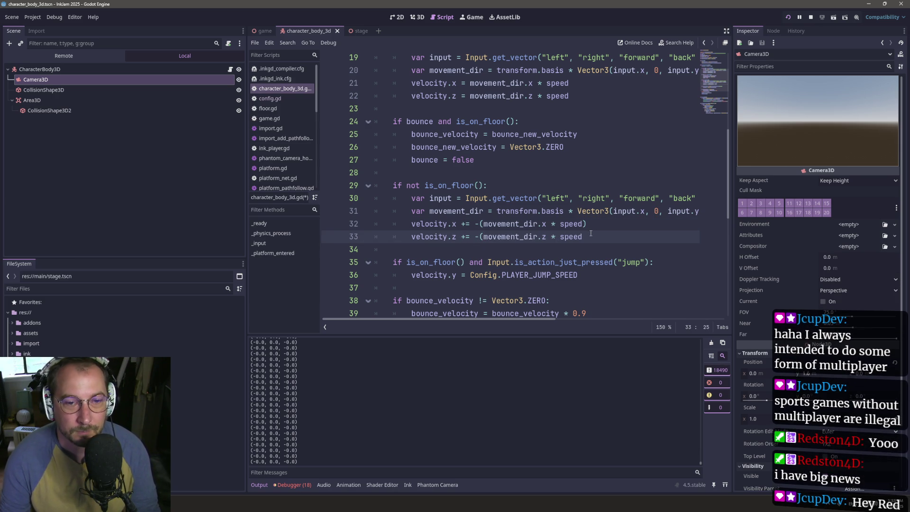
text())
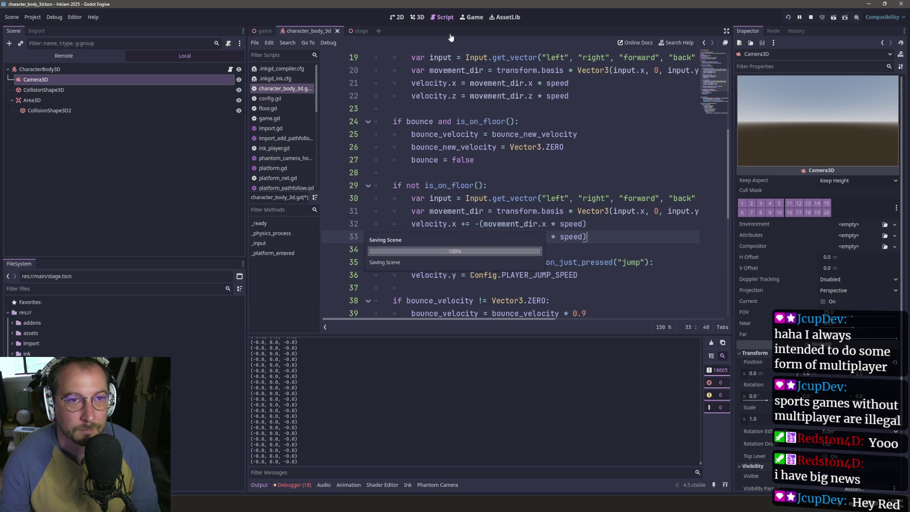
click(472, 17)
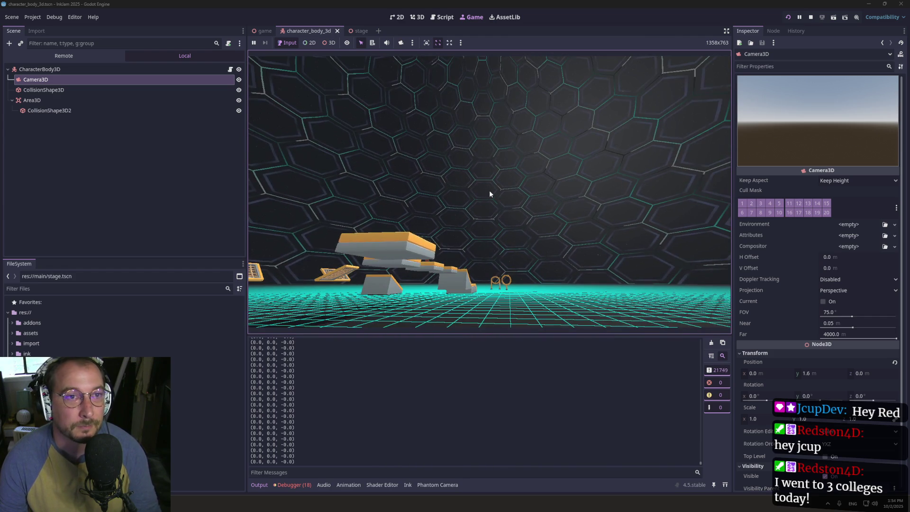
- Return to the player script with the caret before the minus on line 33
key(ctrl+F3)
click(478, 236)
- Drop the minus signs from lines 32–33, save, and relaunch the game
key(BackSpace)
key(Up)
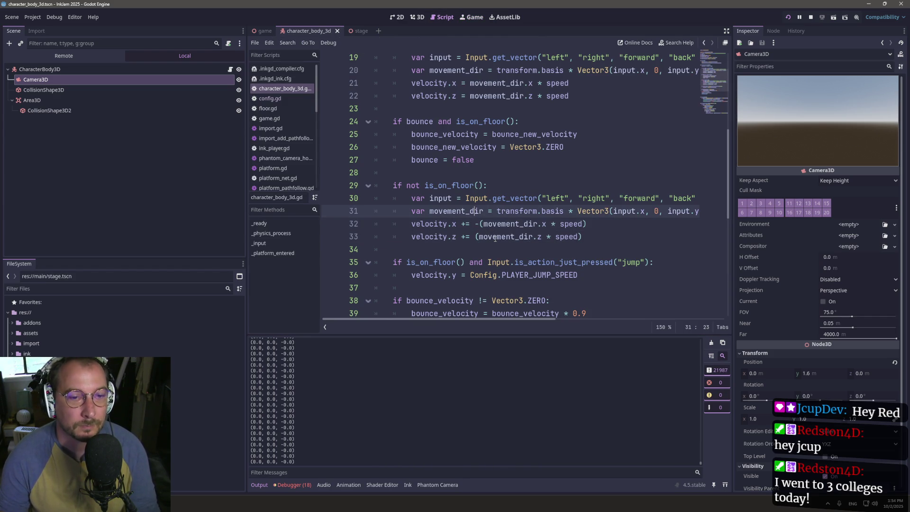
key(Delete)
key(ctrl+s)
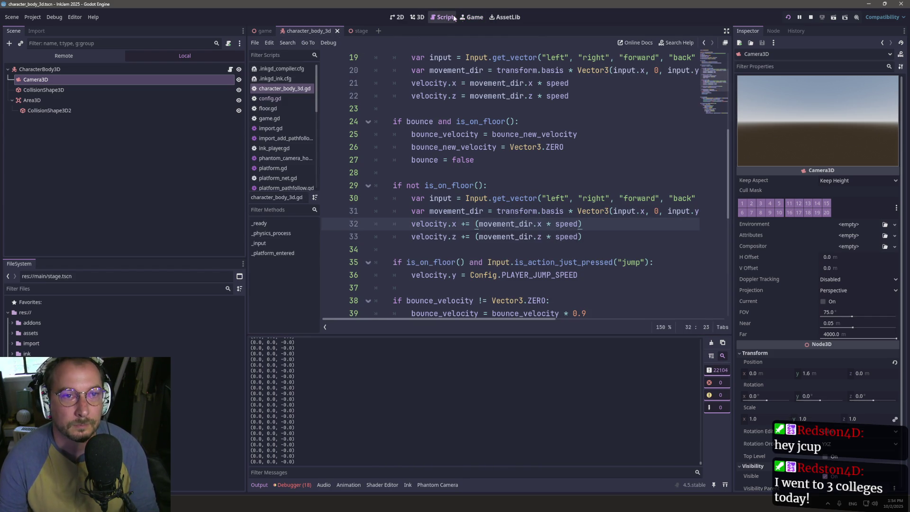
key(ctrl+F4)
- Walk the player forward and back with W and S toward the hexagon wall
key(w)
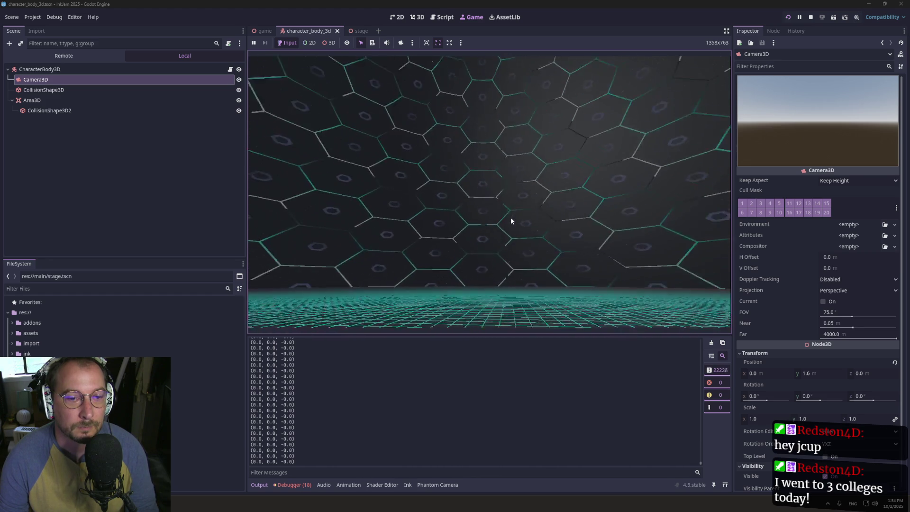
click(550, 252)
key(s)
key(w)
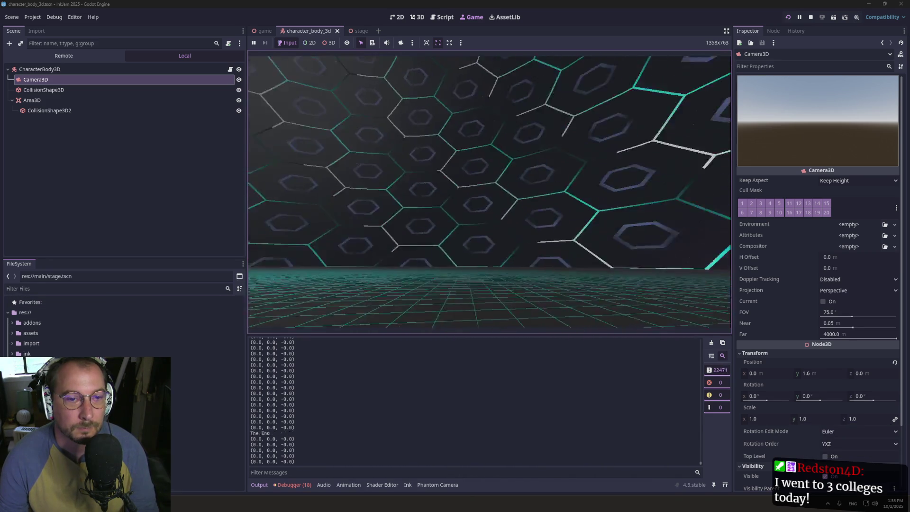
key(s)
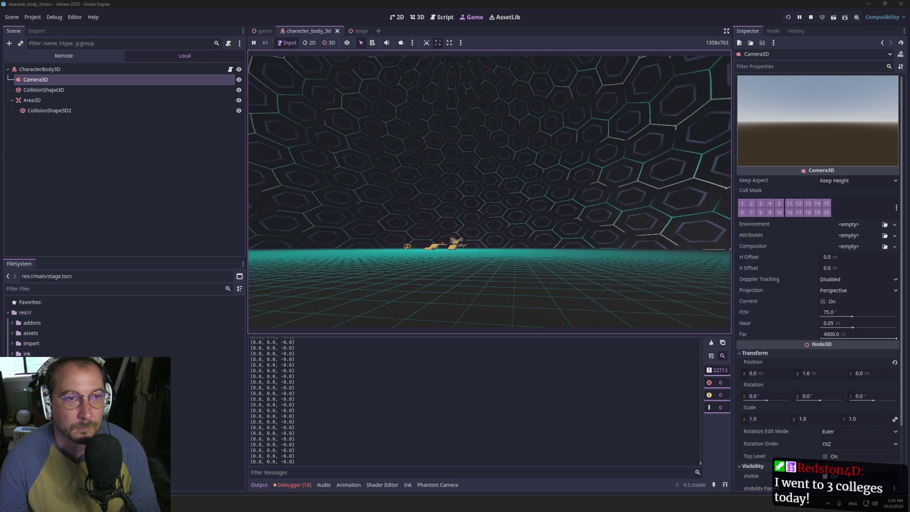
click(441, 17)
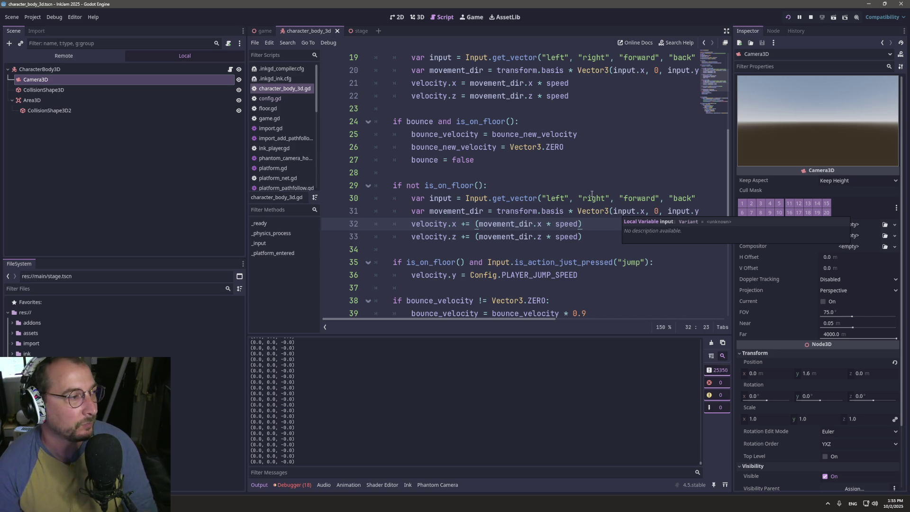
click(534, 211)
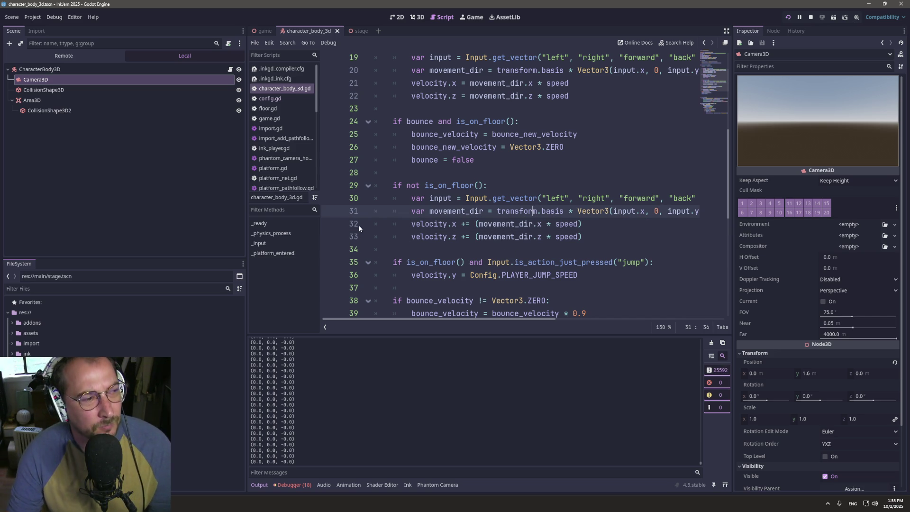
click(478, 223)
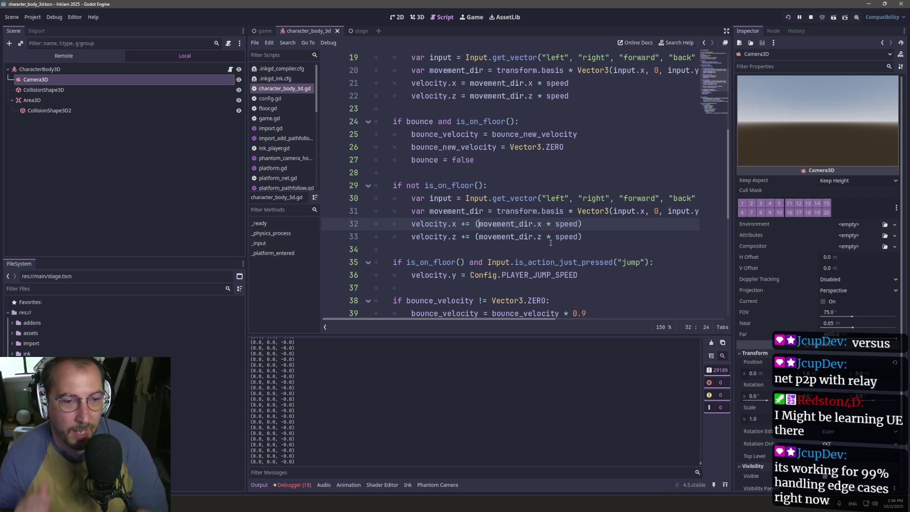
- Move the bounce_velocity block through move_and_slide() above the jump check, add a blank line, and save
scroll(521, 256, down, 1)
double_click(452, 274)
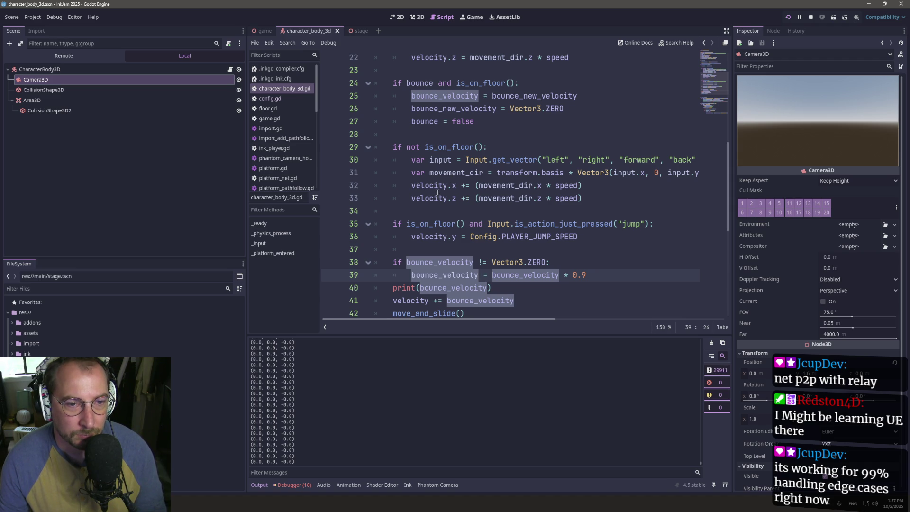
click(438, 288)
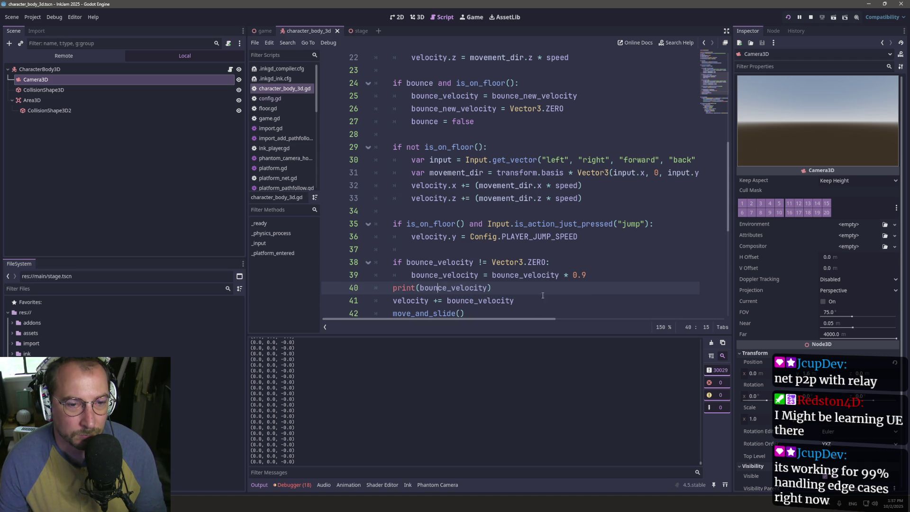
drag(516, 314, 338, 266)
key(ctrl+c)
key(BackSpace)
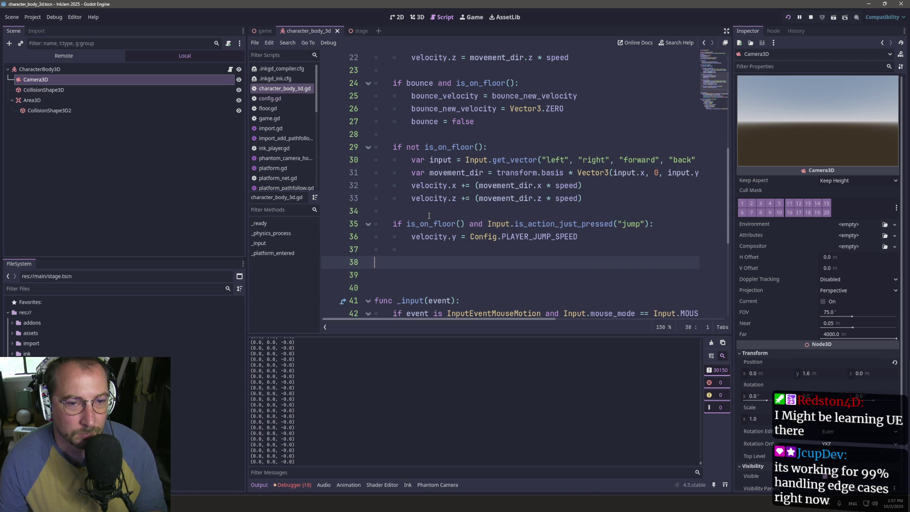
click(431, 212)
key(ctrl+v)
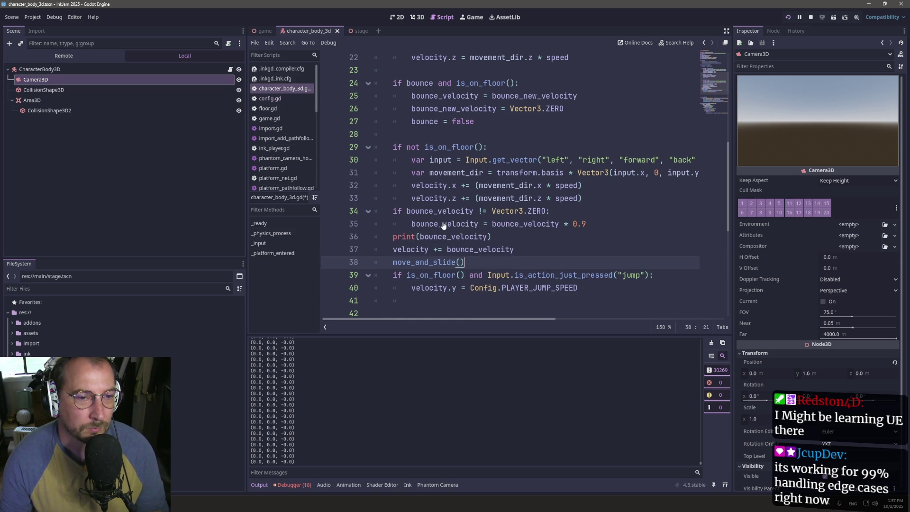
key(Up)
key(Up)
key(Up)
key(Return)
key(ctrl+s)
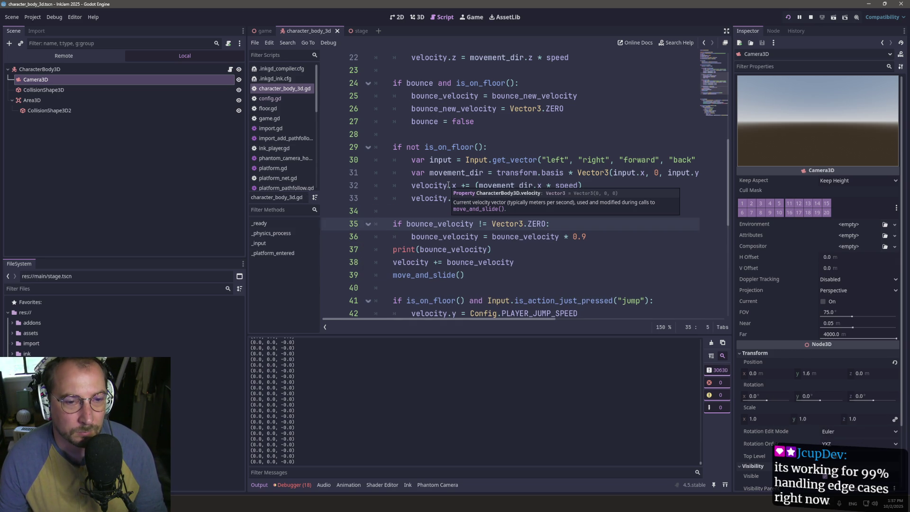
- Inspect the air-movement lines, then scroll up to the variable declarations
click(422, 198)
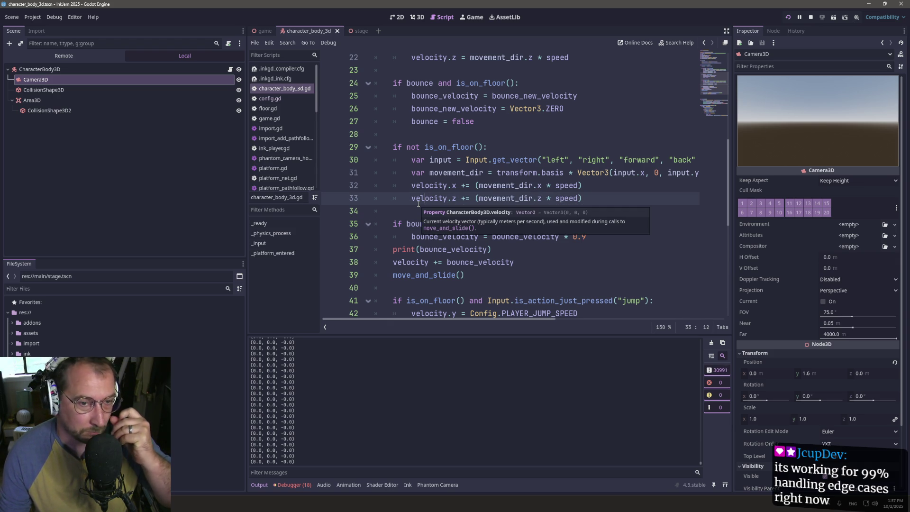
click(452, 185)
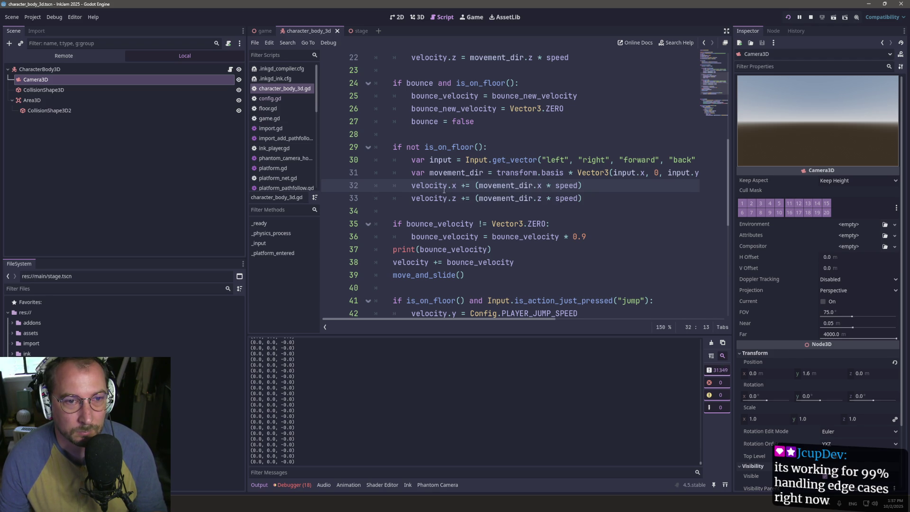
click(427, 153)
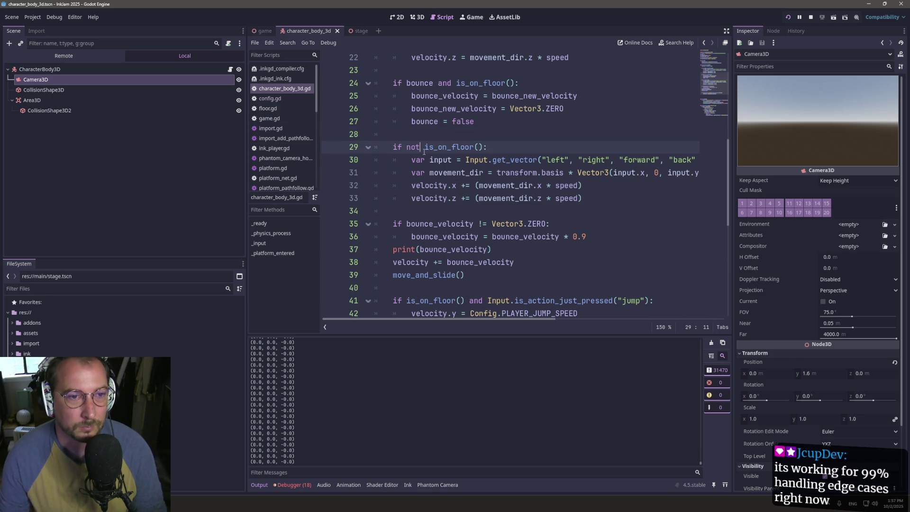
click(451, 167)
scroll(451, 167, up, 7)
click(434, 164)
- Declare 'var airborne_direction: Vector3 = Vector3.ZERO' on line 10
click(438, 168)
text(var )
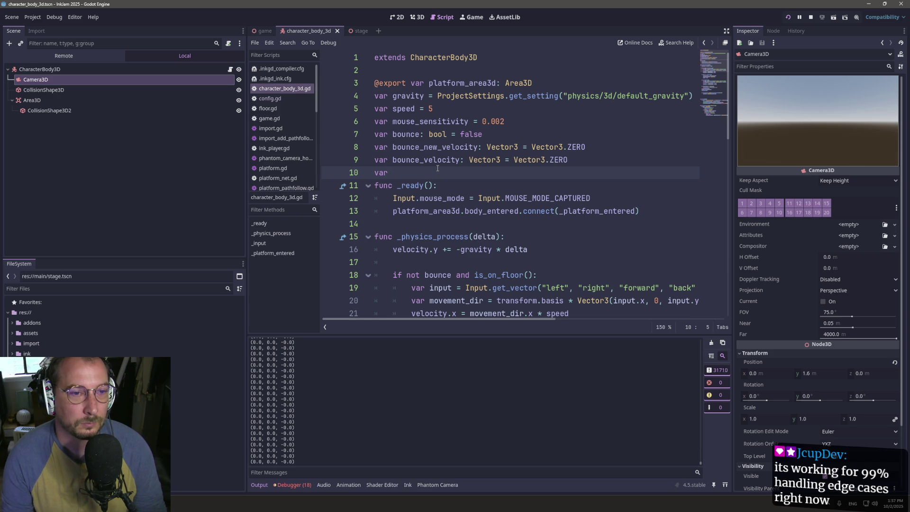
text(airborne_direc)
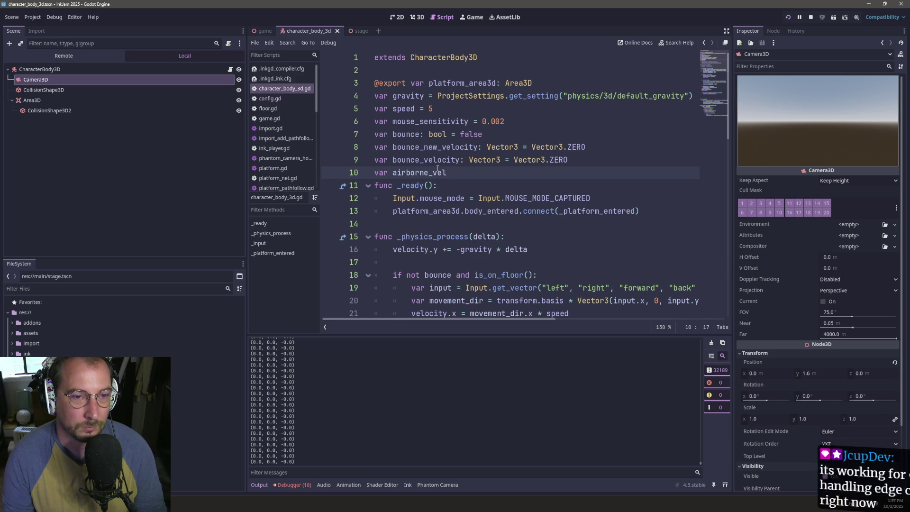
text(tion: Vector3)
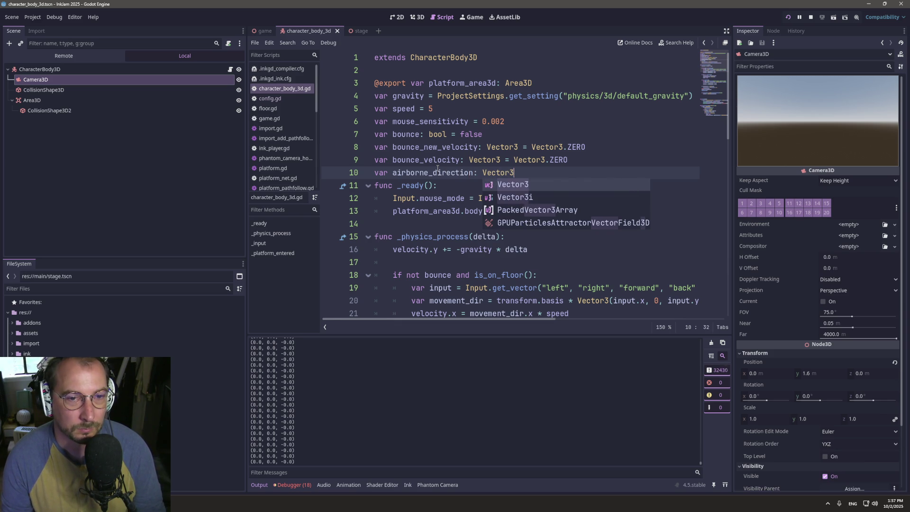
text( = Vector)
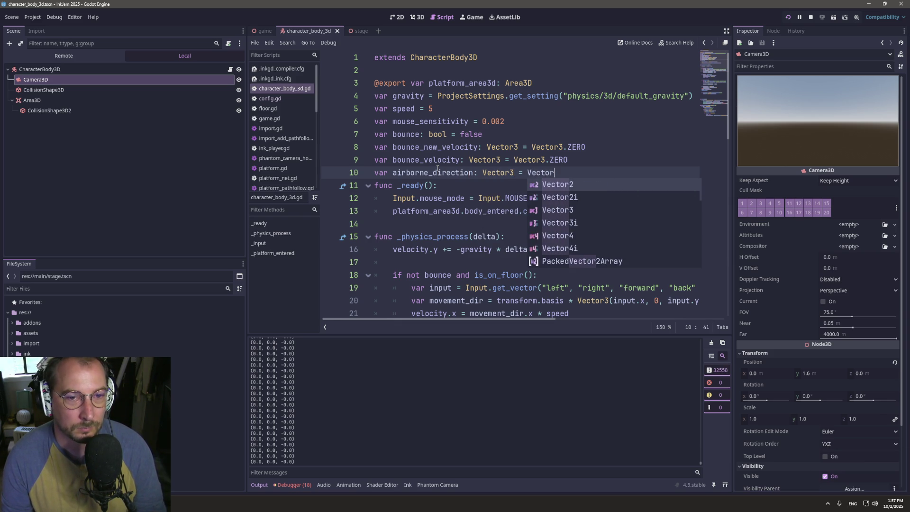
text(3.ZERO)
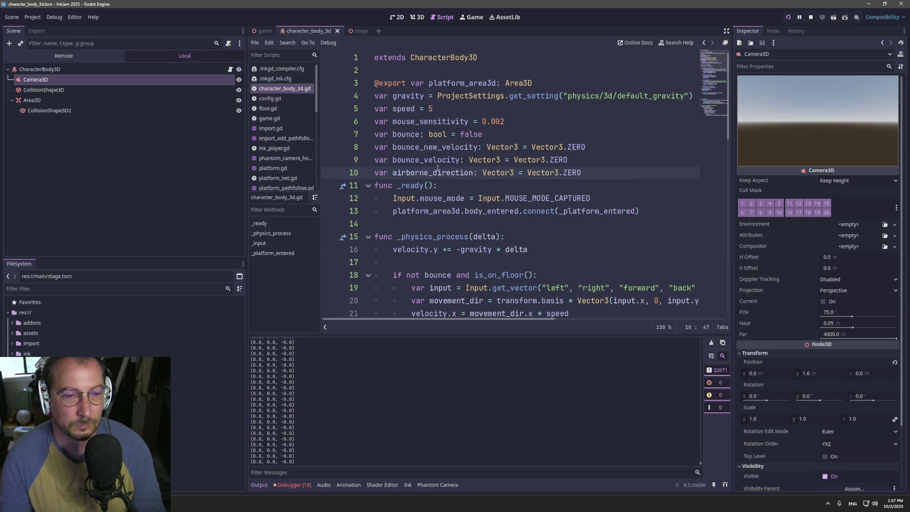
key(Return)
double_click(429, 173)
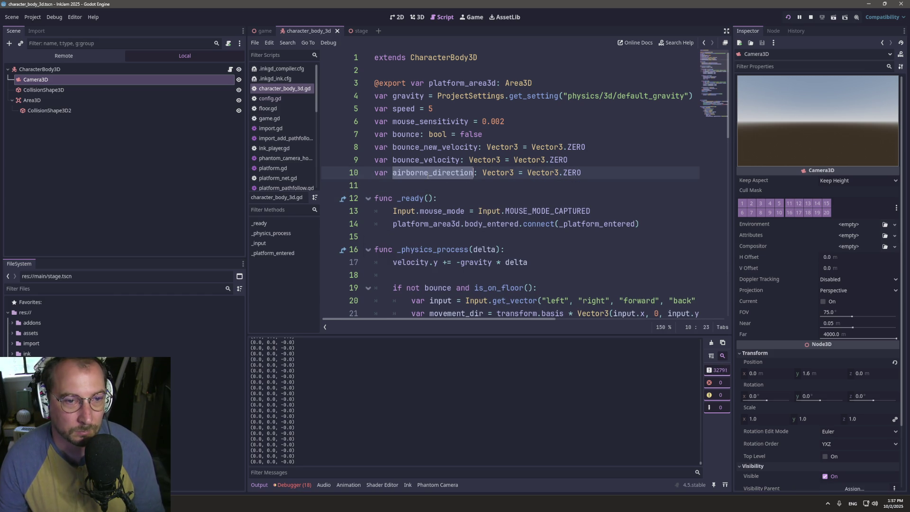
- Review the move_and_slide and bounce_velocity lines before returning to the air-movement block
scroll(428, 174, down, 10)
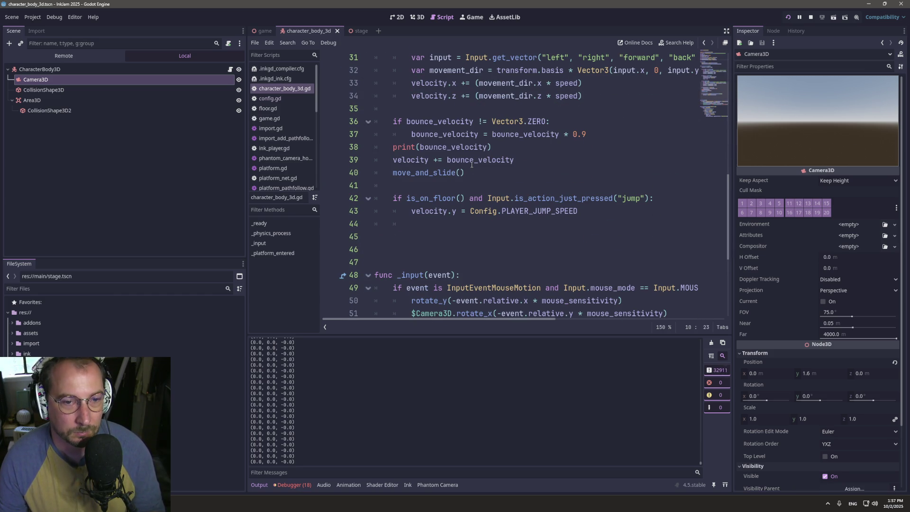
click(456, 175)
scroll(512, 194, up, 2)
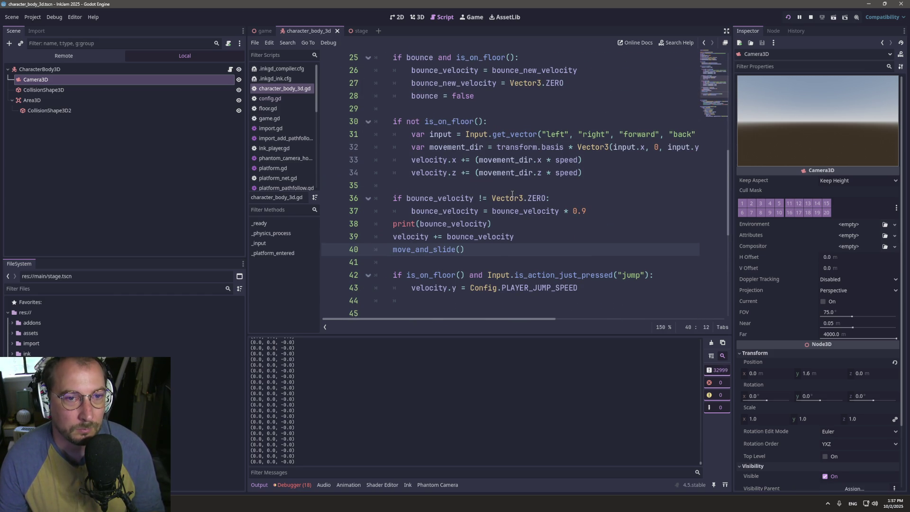
triple_click(481, 227)
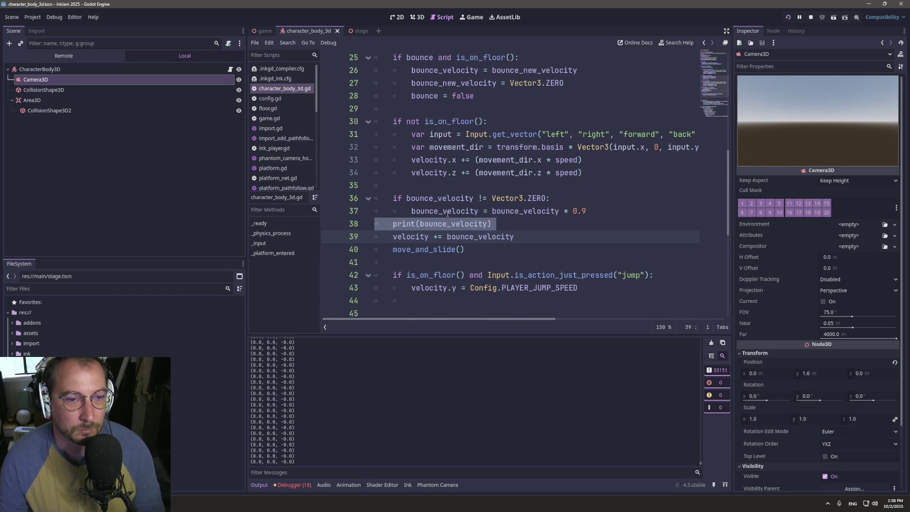
click(478, 211)
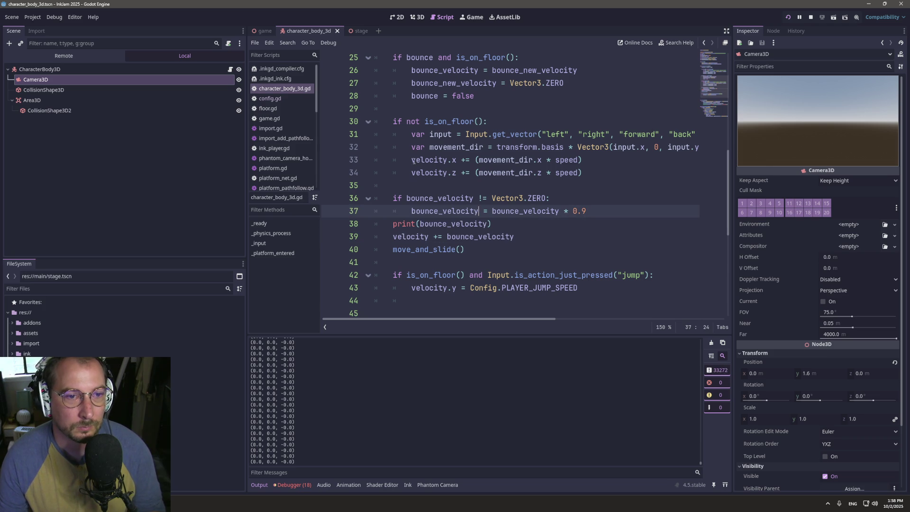
click(409, 138)
click(393, 124)
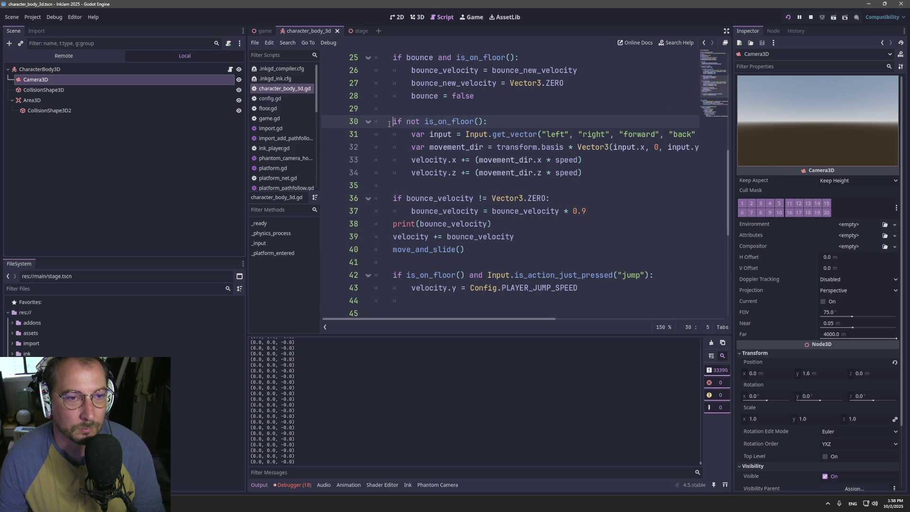
- Comment out the air-movement block on lines 30–34 via Toggle Comment and restart the game
drag(590, 177, 377, 122)
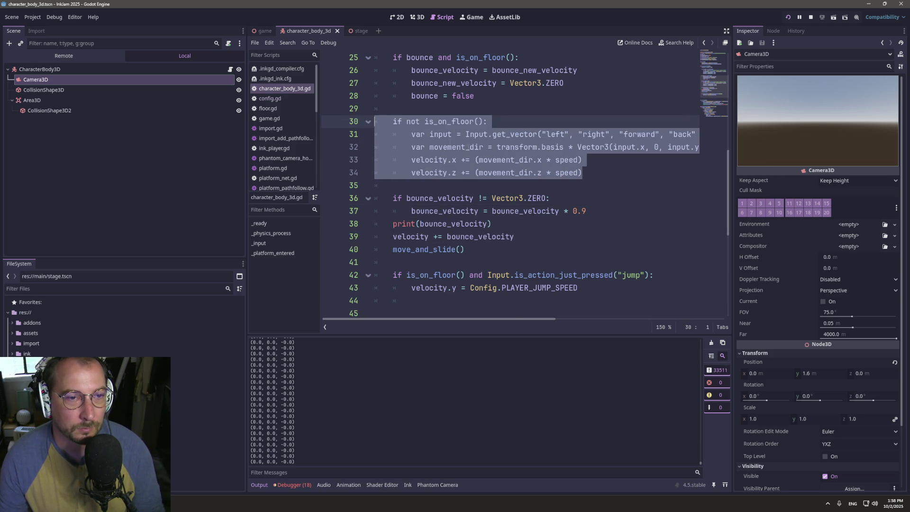
right_click(469, 148)
click(512, 257)
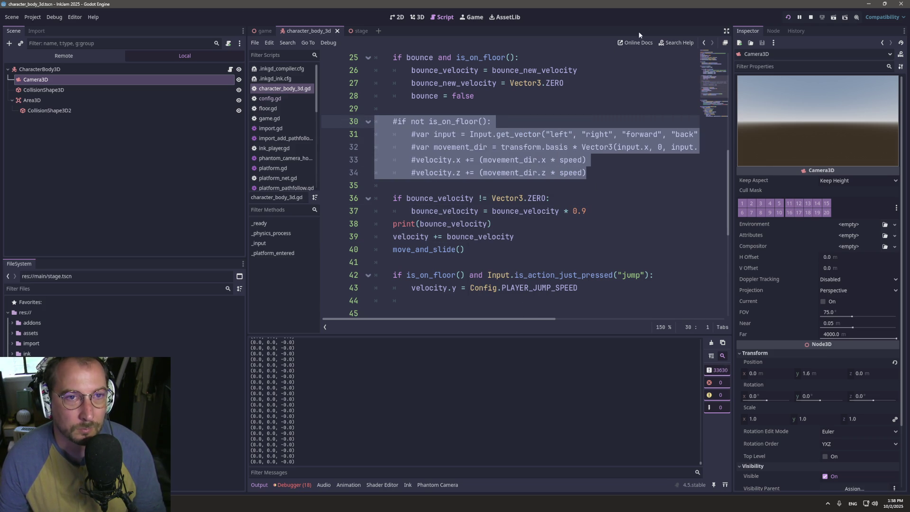
click(474, 20)
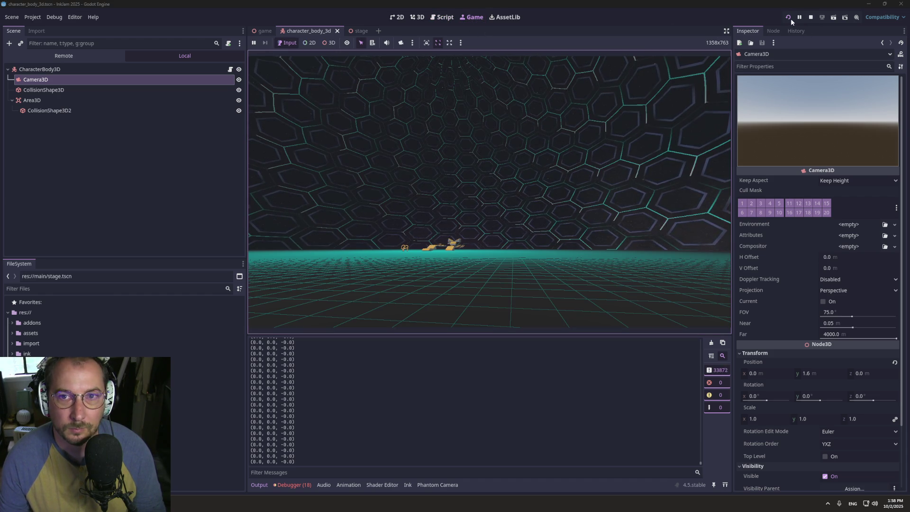
click(790, 18)
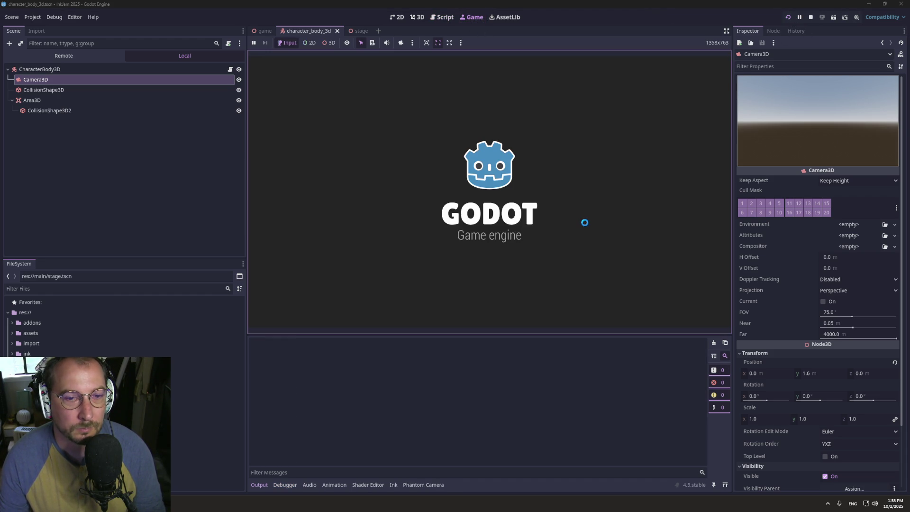
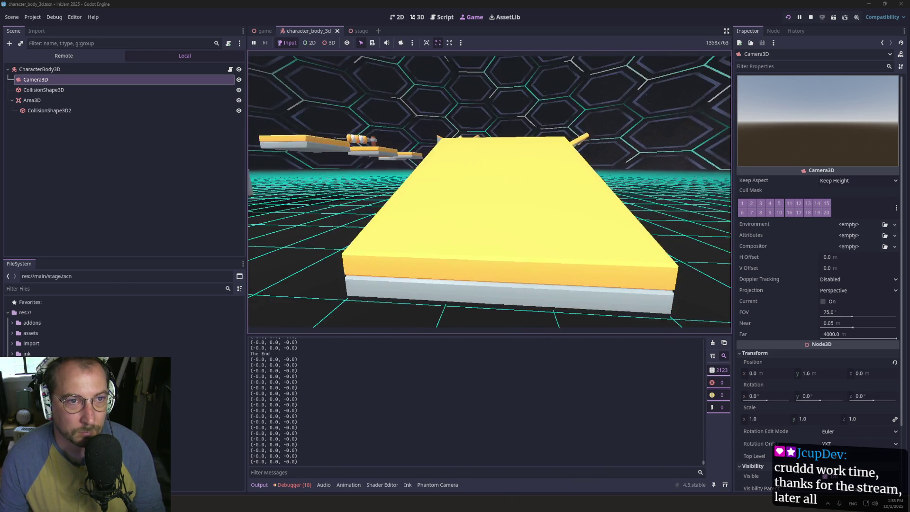
- Back in character_body_3d.gd, cut 'bounce_velocity = bounce_velocity * 0.9' out of its if-block
click(442, 17)
click(493, 256)
click(445, 224)
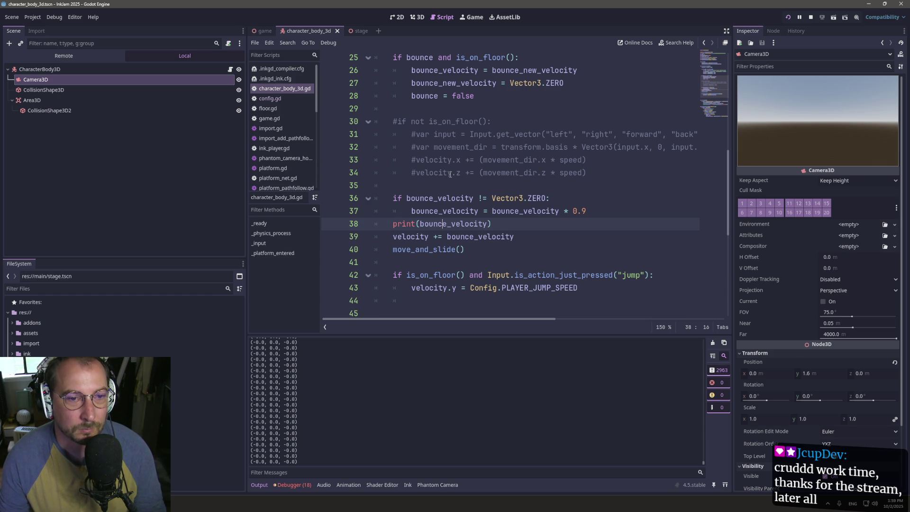
drag(590, 212, 371, 200)
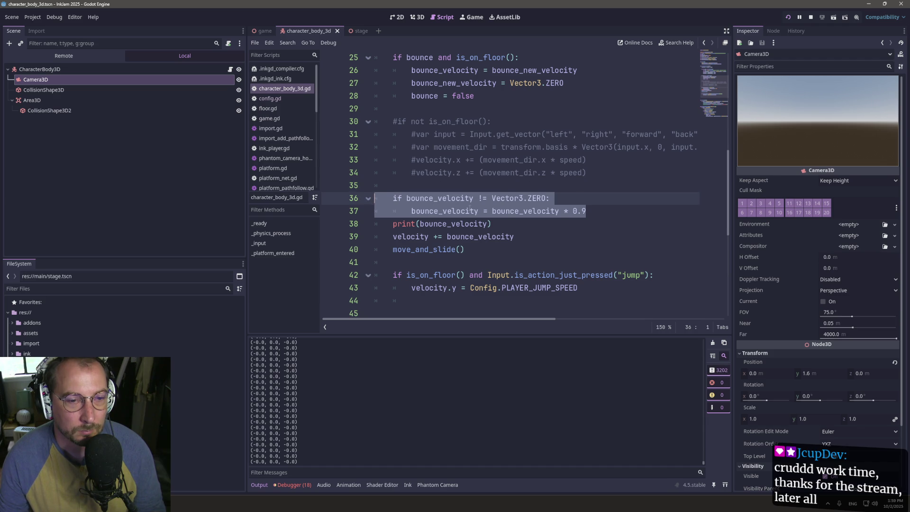
click(445, 213)
double_click(445, 213)
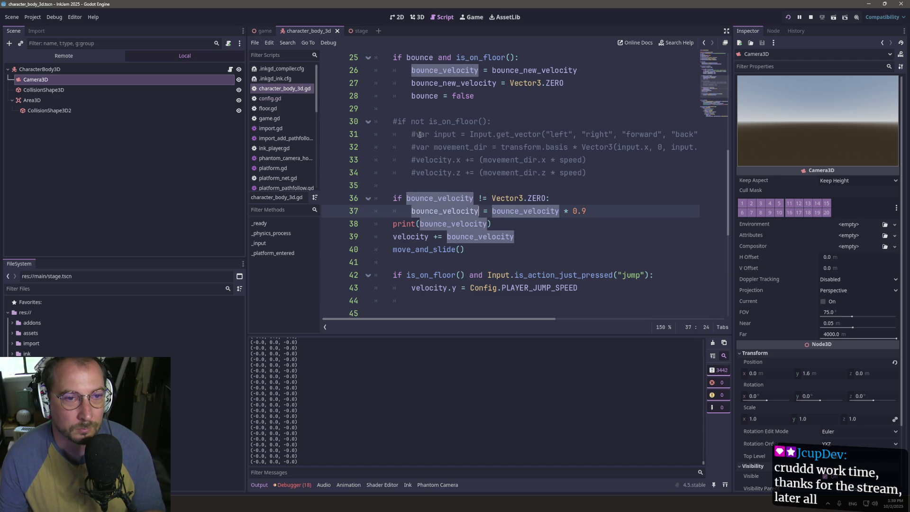
mouse_move(606, 211)
mouse_down()
mouse_move(375, 198)
mouse_move(379, 211)
mouse_move(405, 214)
mouse_up()
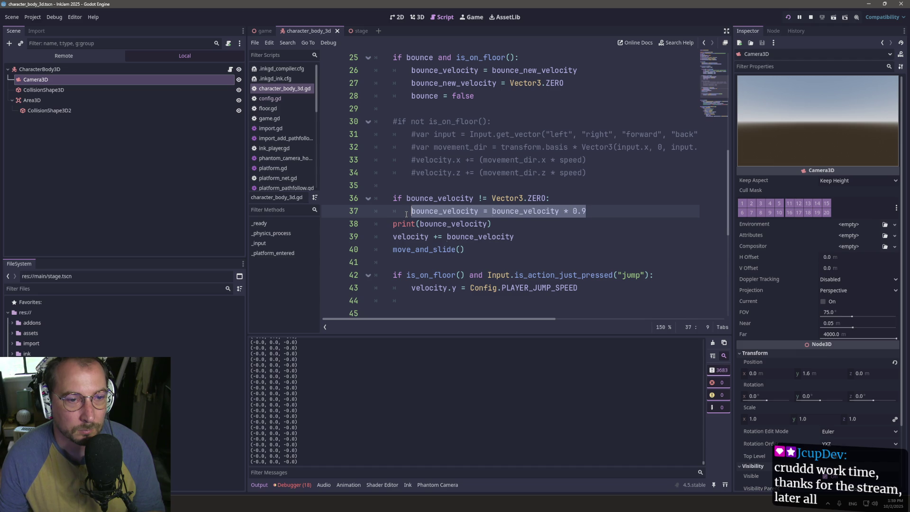
key(ctrl+x)
click(408, 109)
- Paste the decay line at line 30, delete the empty if-block and bounce print, and save
key(Return)
key(ctrl+v)
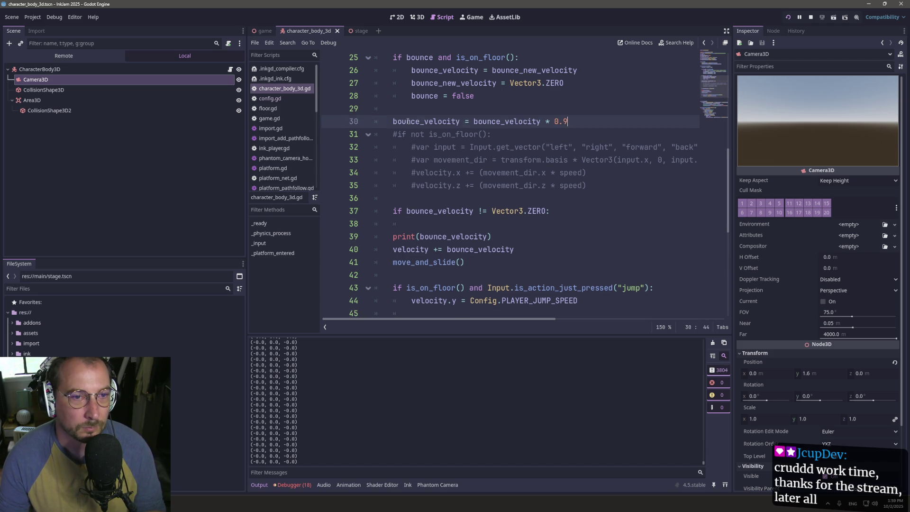
key(Return)
click(426, 224)
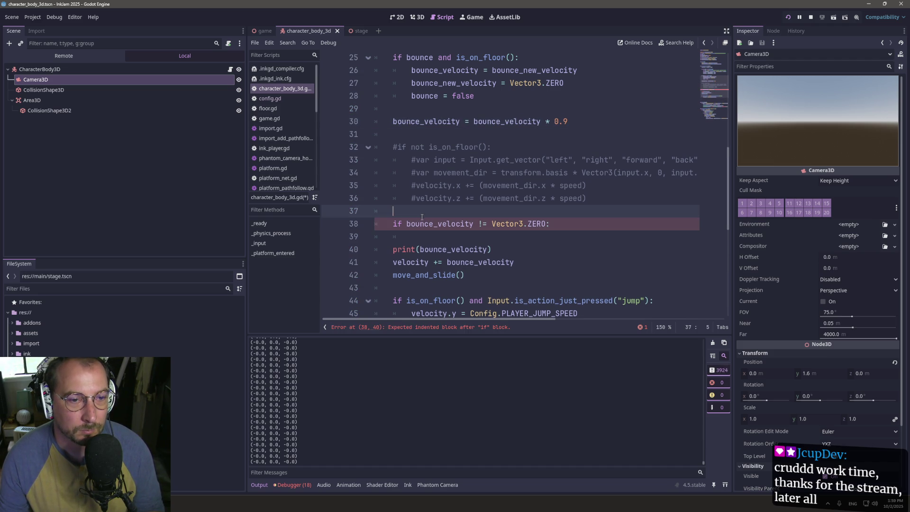
click(492, 249)
shift+click(379, 211)
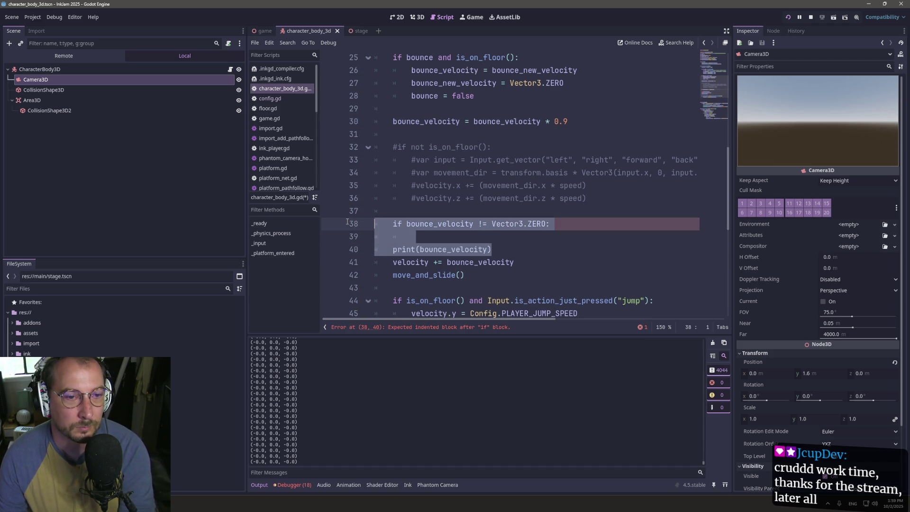
key(BackSpace)
key(ctrl+s)
- Uncomment the 'if not is_on_floor()' block with its input, direction and x/z velocity lines
click(395, 147)
key(Delete)
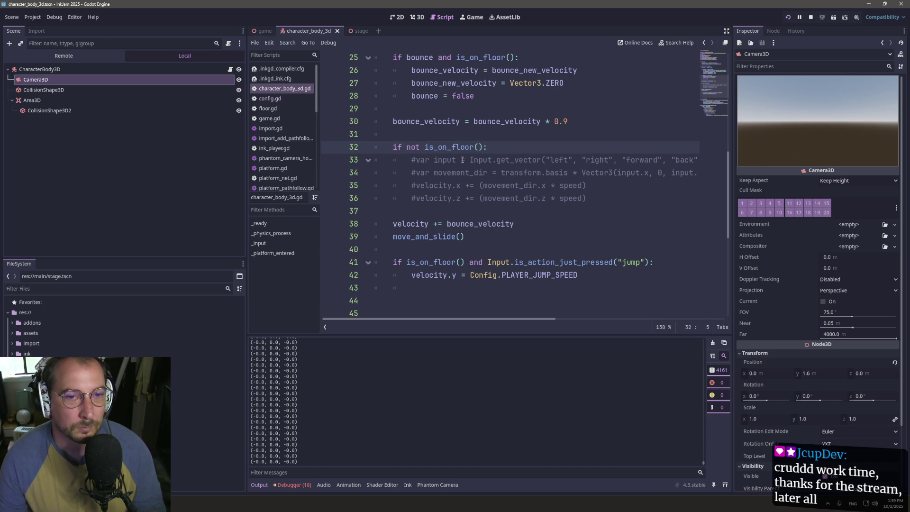
click(416, 156)
key(BackSpace)
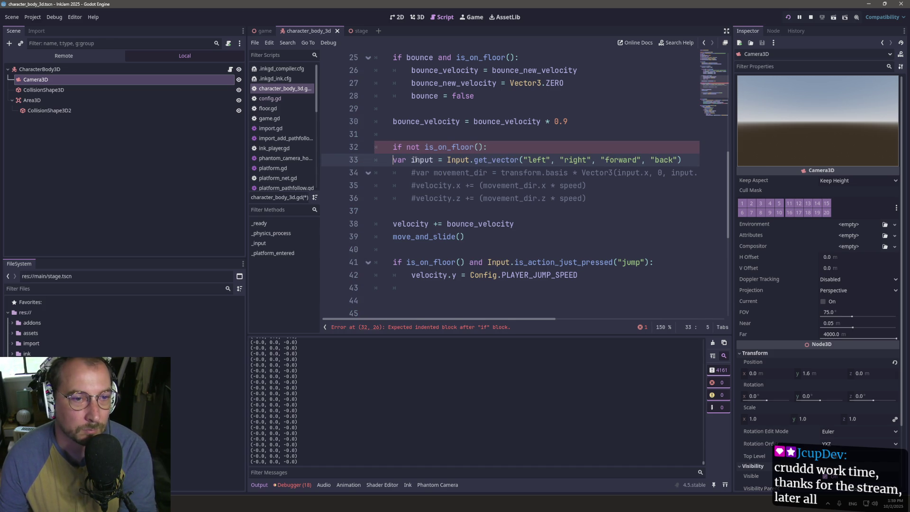
key(Down)
key(Delete)
key(Down)
key(Delete)
key(Down)
key(Delete)
key(Tab)
key(shift+Tab)
- Replace velocity.x on line 35 with bounce_velocity
double_click(436, 122)
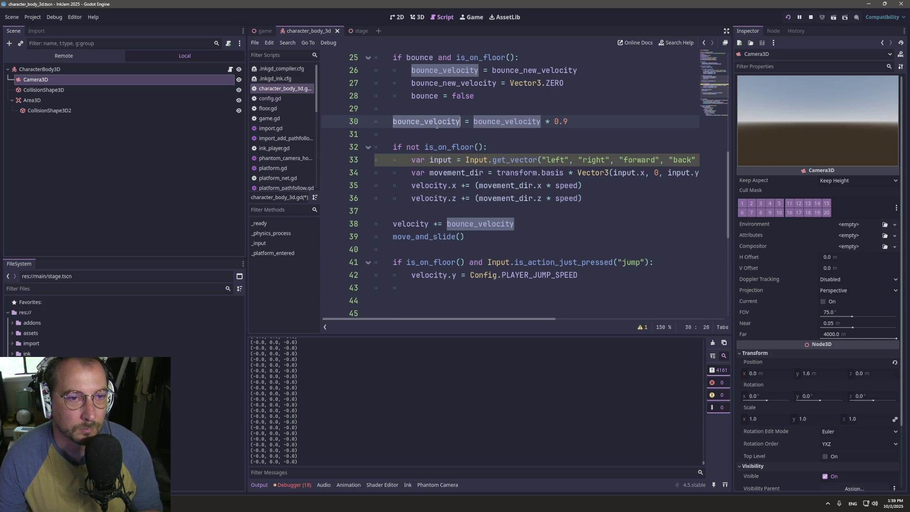
click(462, 185)
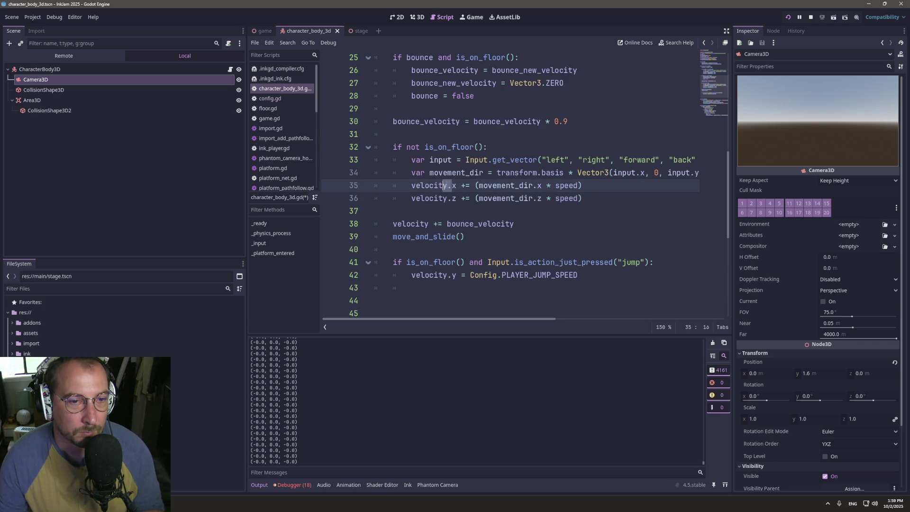
mouse_move(459, 185)
mouse_down()
mouse_move(416, 183)
mouse_move(454, 198)
mouse_move(420, 198)
mouse_up()
key(ctrl+v)
key(ctrl+v)
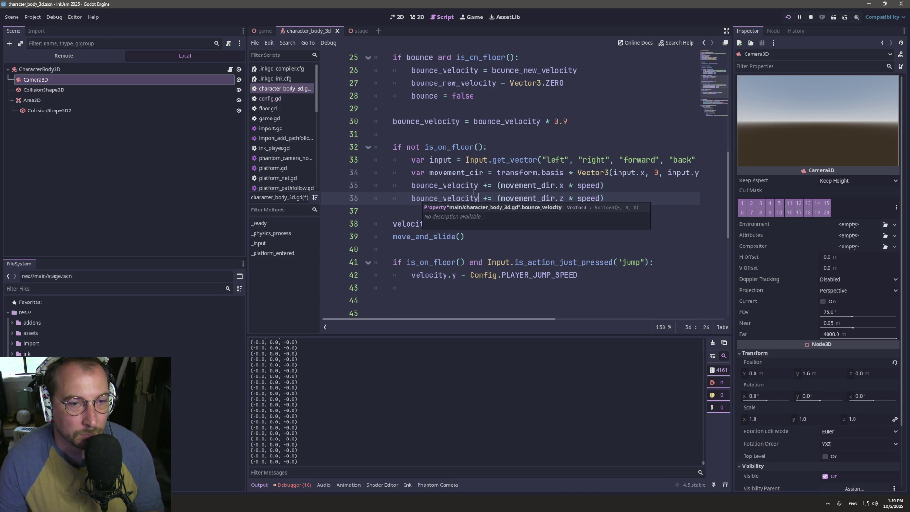
- Replace bounce_velocity on line 35 with the airborne_direction variable
click(490, 185)
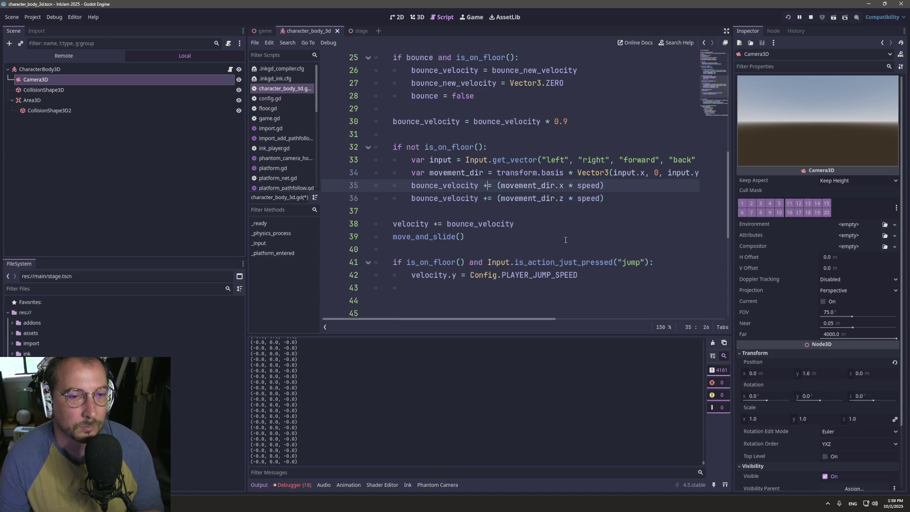
key(BackSpace)
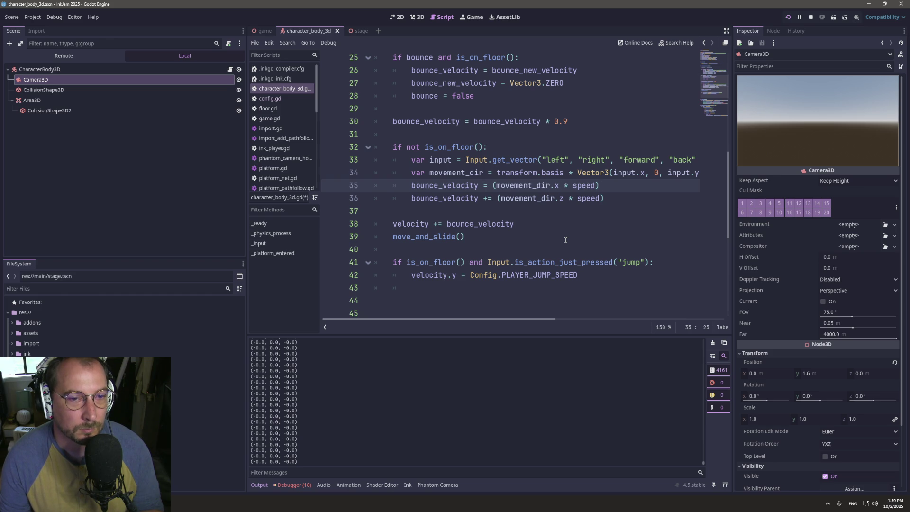
key(Down)
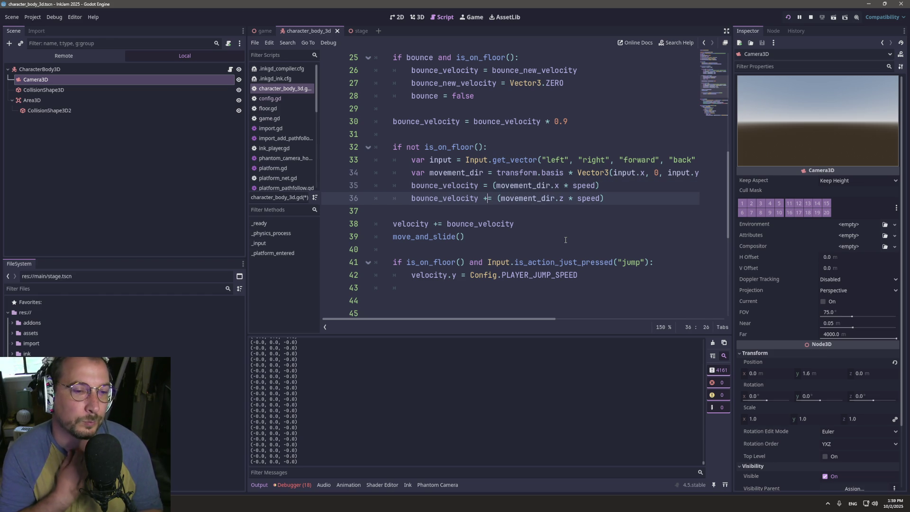
key(ctrl+z)
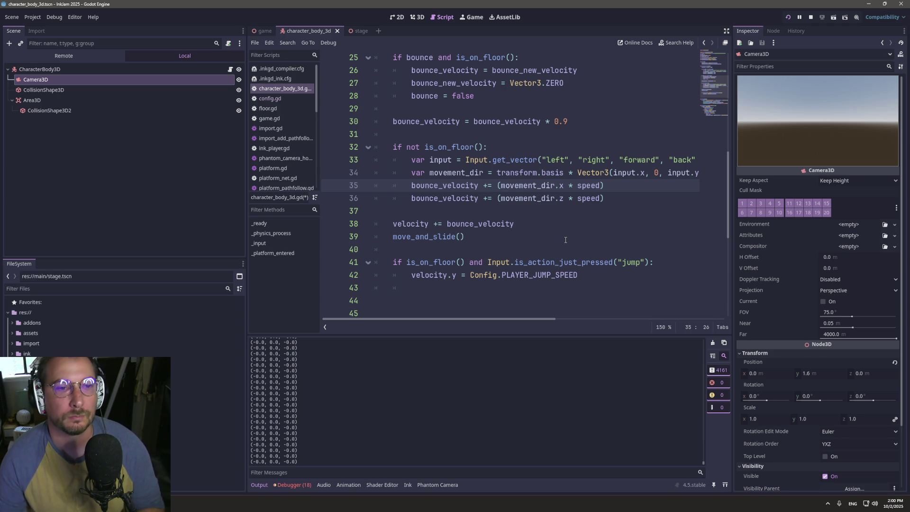
scroll(472, 208, up, 8)
double_click(422, 168)
scroll(444, 142, down, 10)
double_click(447, 109)
key(ctrl+v)
- Make line 36 assign to airborne_direction too, and change += to = on both lines
key(Down)
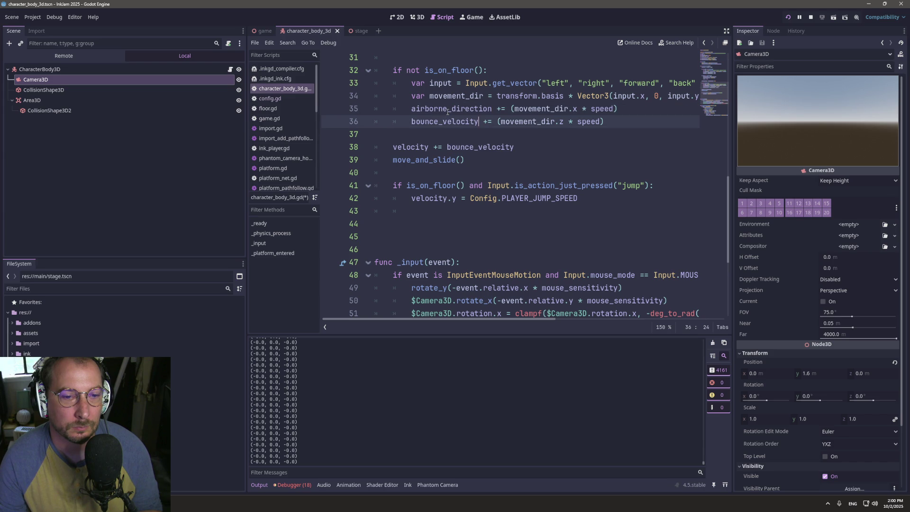
key(Delete)
key(BackSpace)
key(BackSpace)
key(BackSpace)
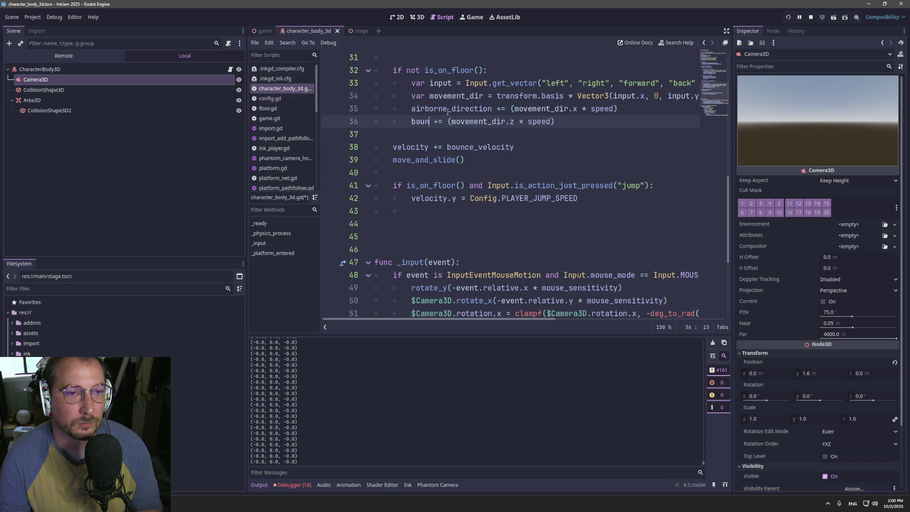
key(BackSpace)
key(ctrl+v)
key(Delete)
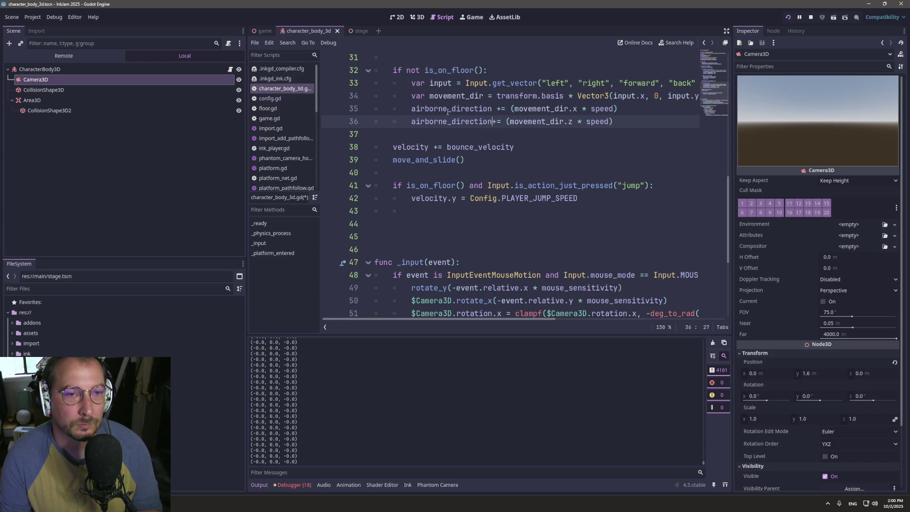
key(Up)
key(Delete)
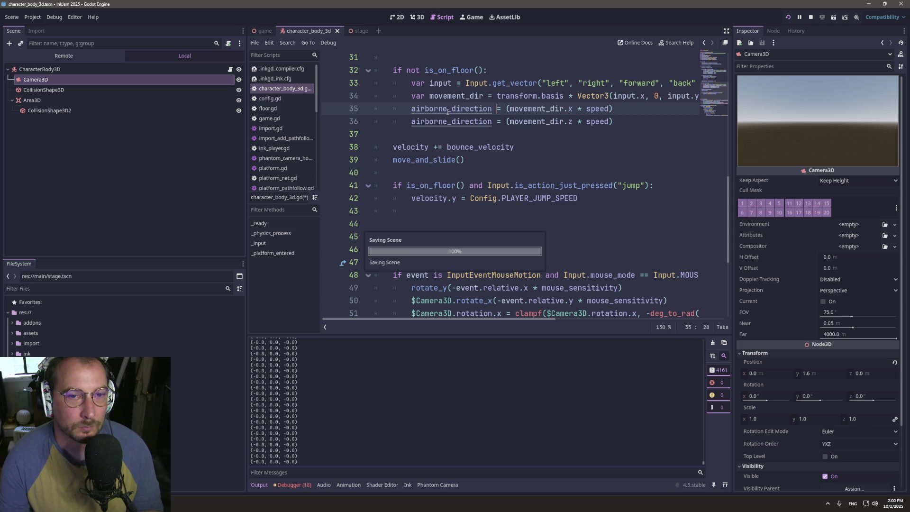
- Remove the opening and closing parentheses on lines 35–36
key(Right)
key(Right)
key(Delete)
key(Down)
key(Delete)
key(Up)
key(End)
key(BackSpace)
key(Down)
key(Delete)
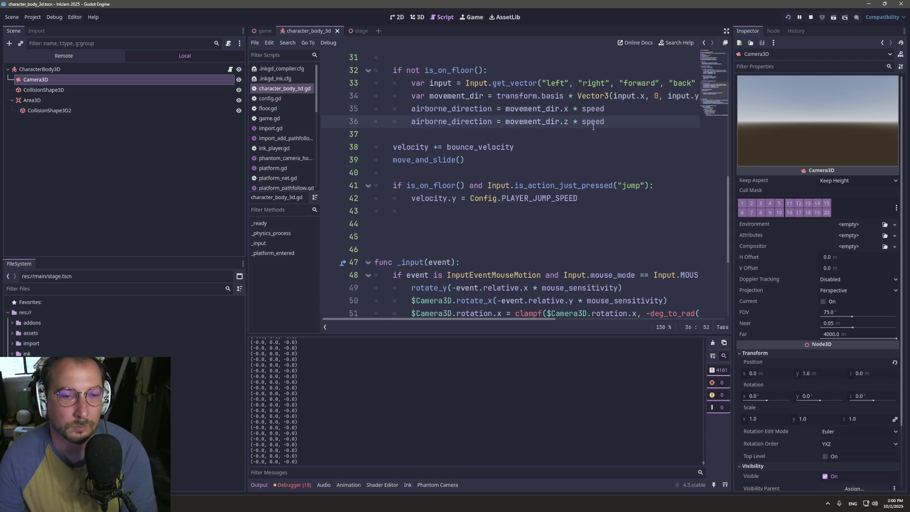
- Extend line 38 to 'velocity += bounce_velocity + airborne_direction'
double_click(481, 109)
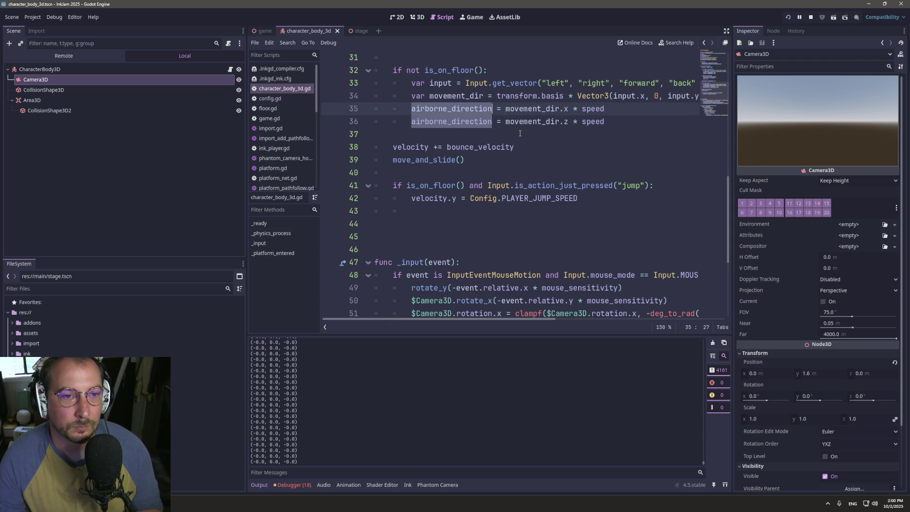
drag(526, 135, 537, 151)
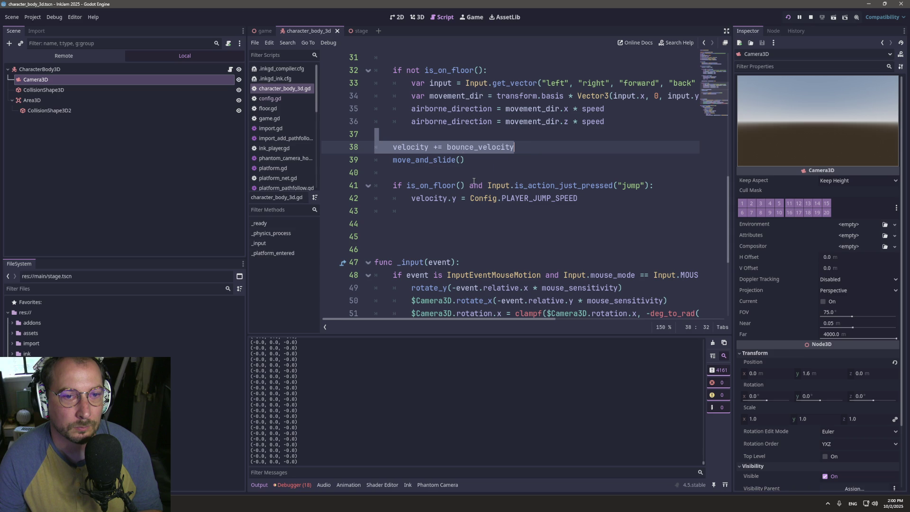
key(ctrl+z)
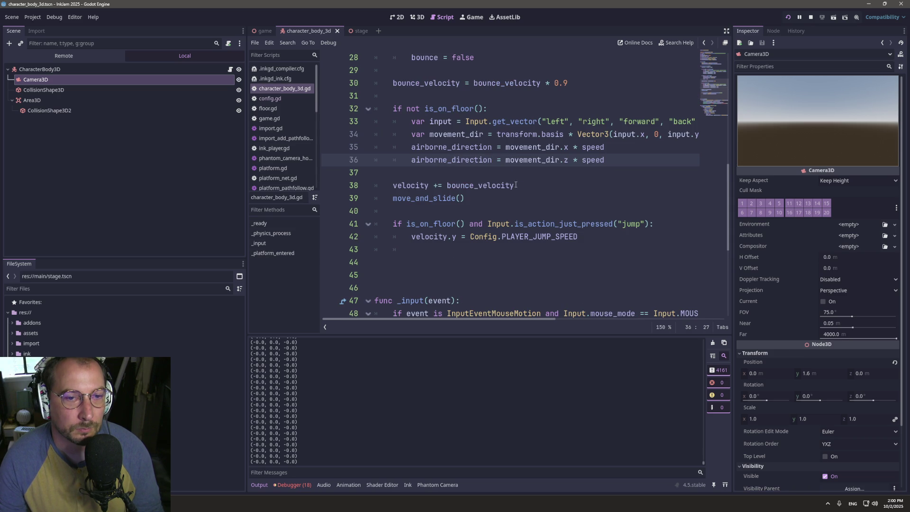
click(514, 185)
text(+ airborne_direction)
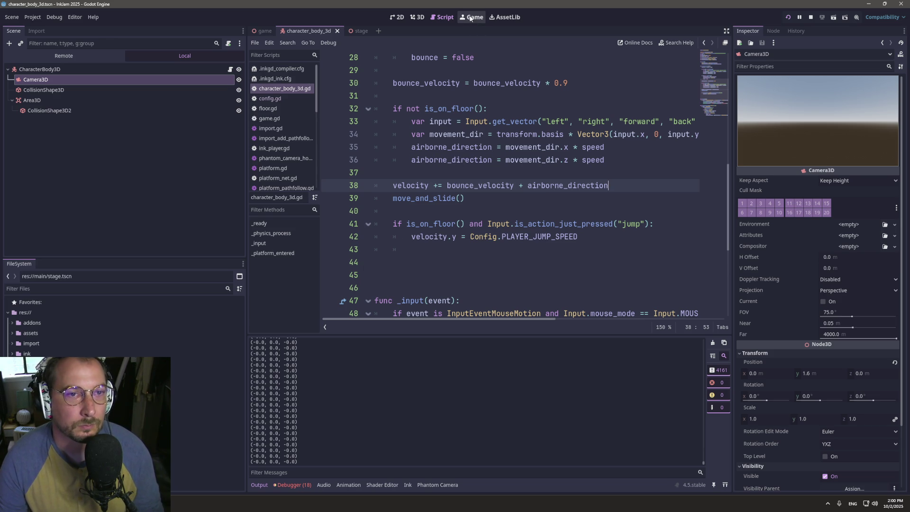
- Run the game and inspect the airborne_direction lines behind the error
click(471, 18)
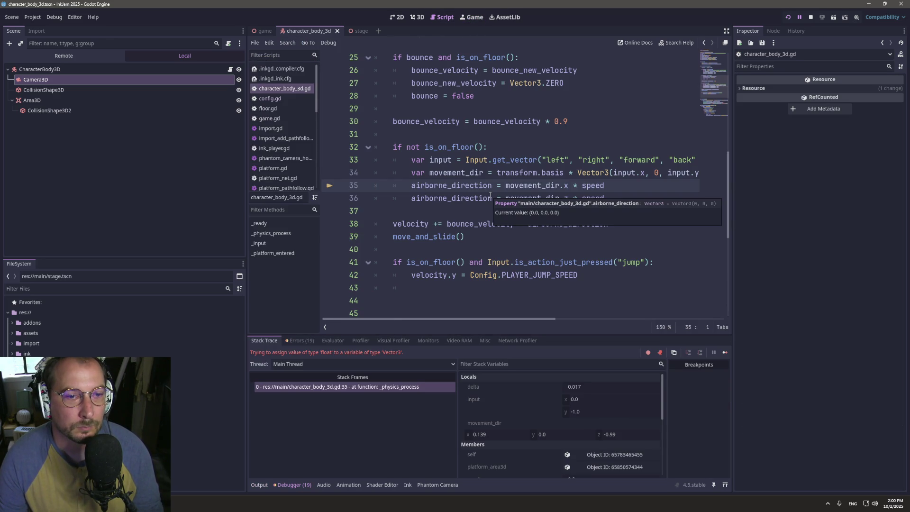
click(558, 160)
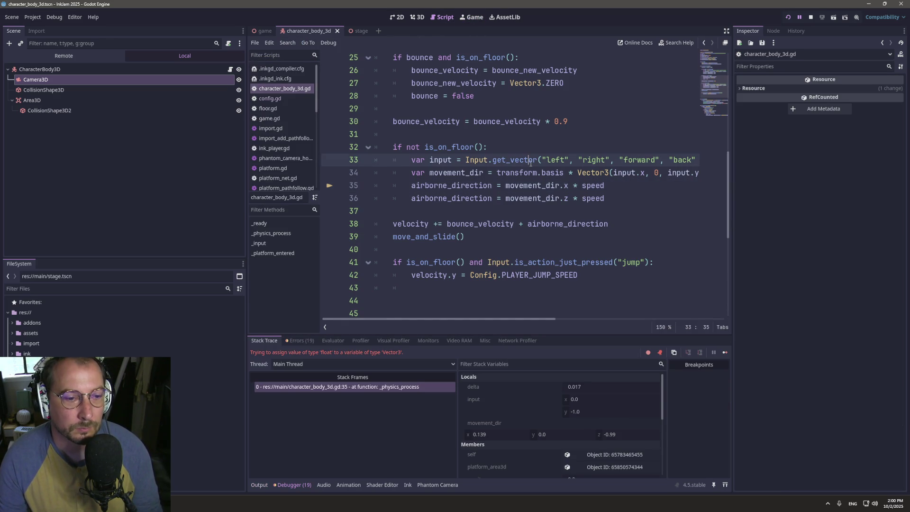
scroll(482, 171, up, 6)
scroll(466, 151, down, 4)
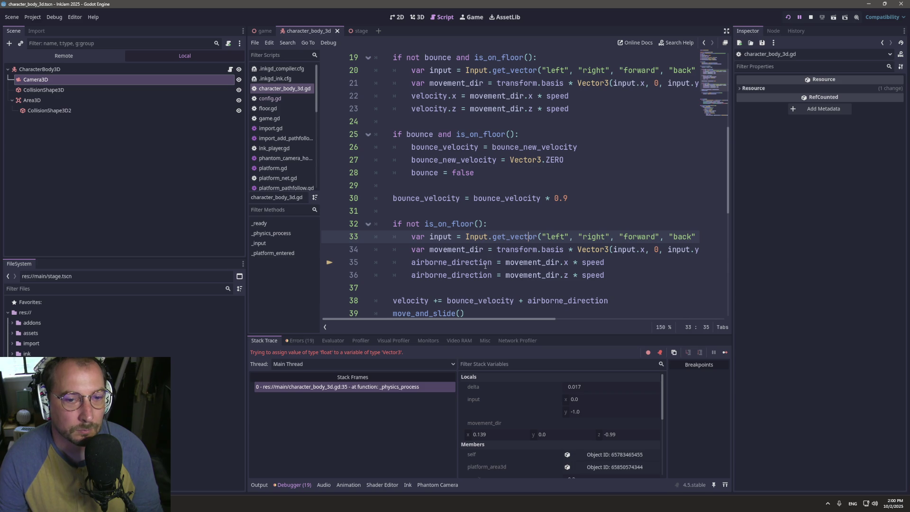
double_click(478, 263)
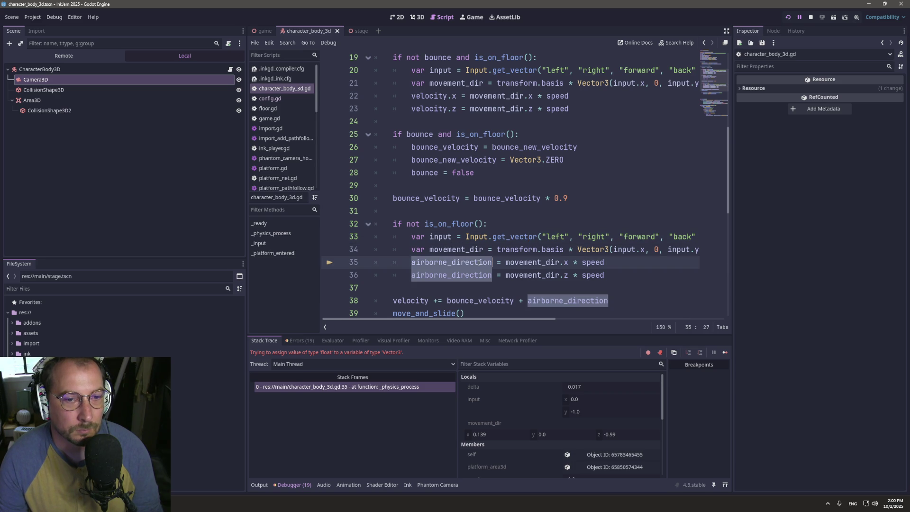
click(490, 262)
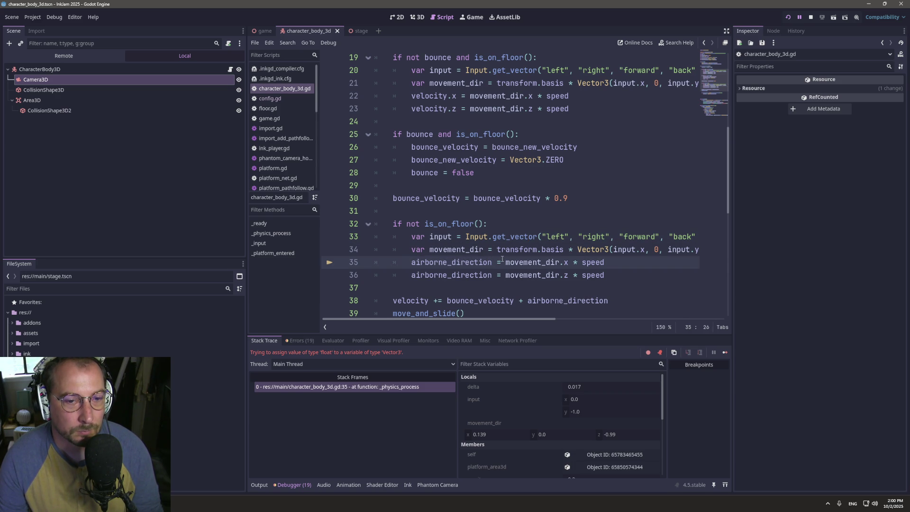
- Rewrite line 35 as Vector3(movement_dir.x * speed, 0, movement_dir.z * speed), merging line 36 into it
click(506, 262)
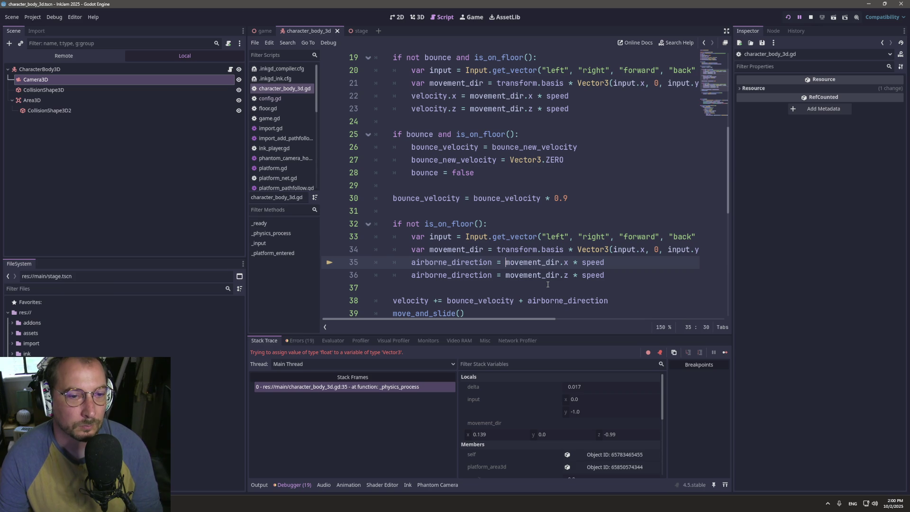
key(ctrl+space)
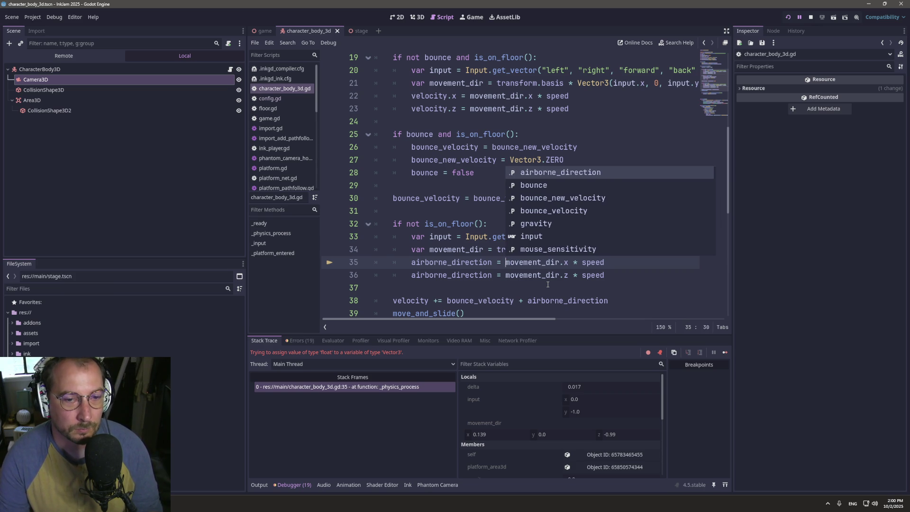
text(Vector)
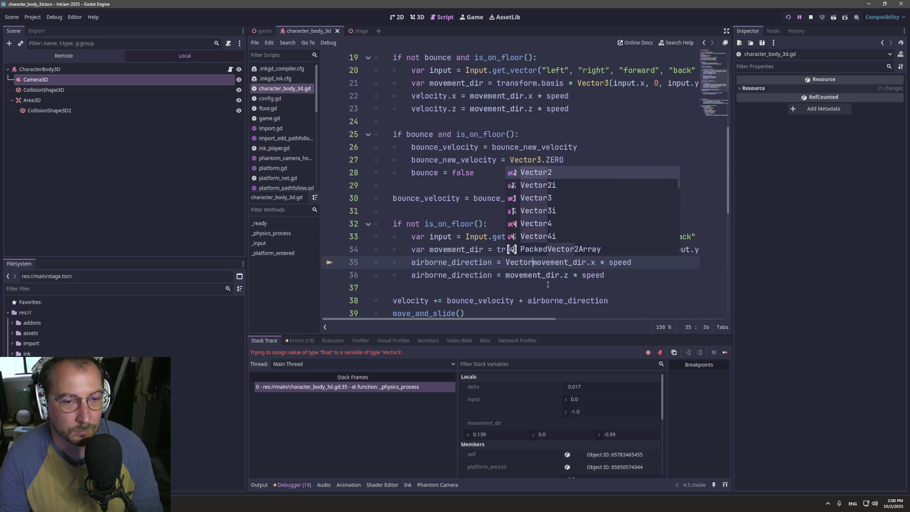
text(3()
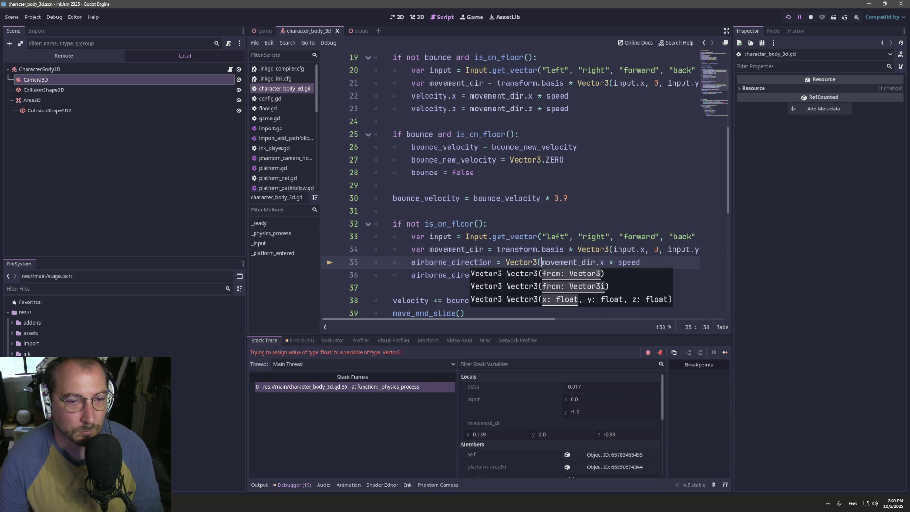
click(658, 263)
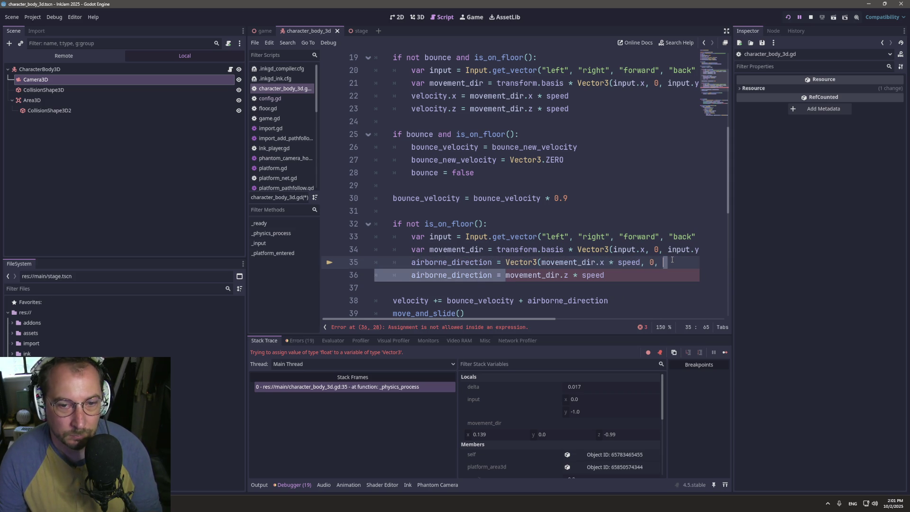
key(Delete)
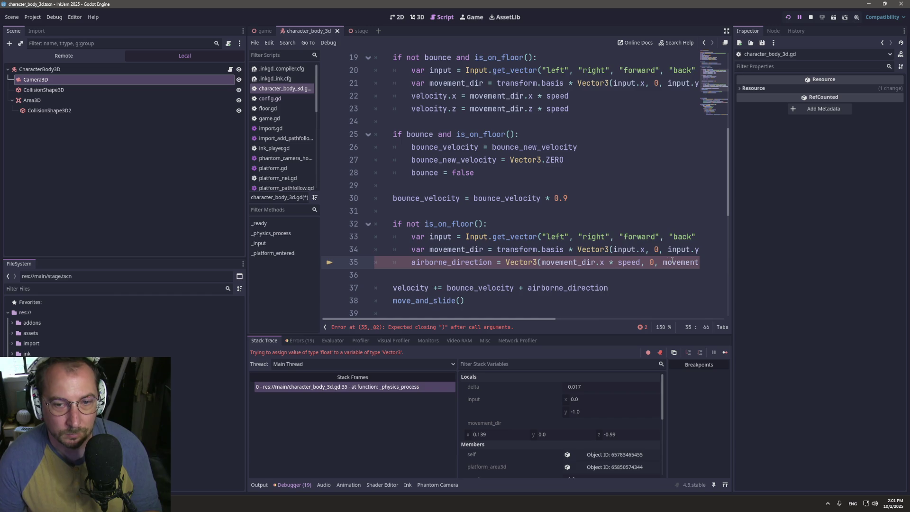
key(Right)
key(Right)
key(Right)
key(End)
text(peed))
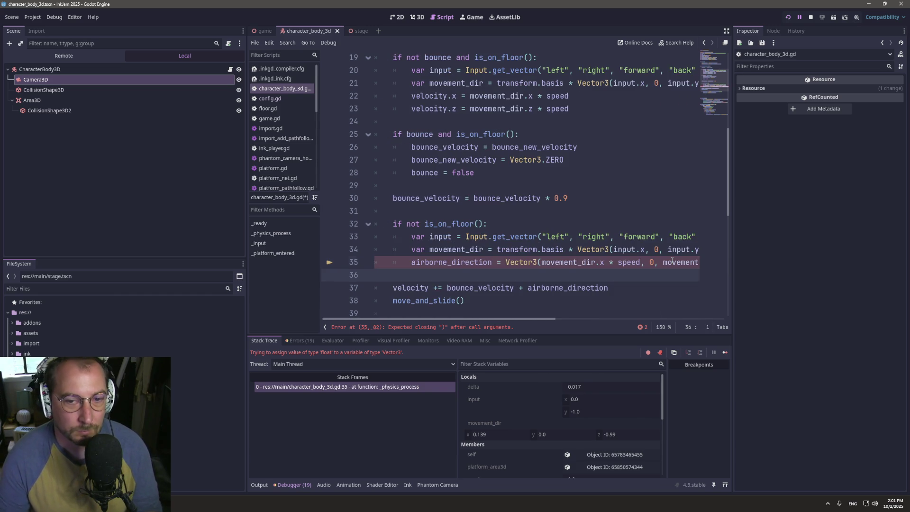
click(472, 17)
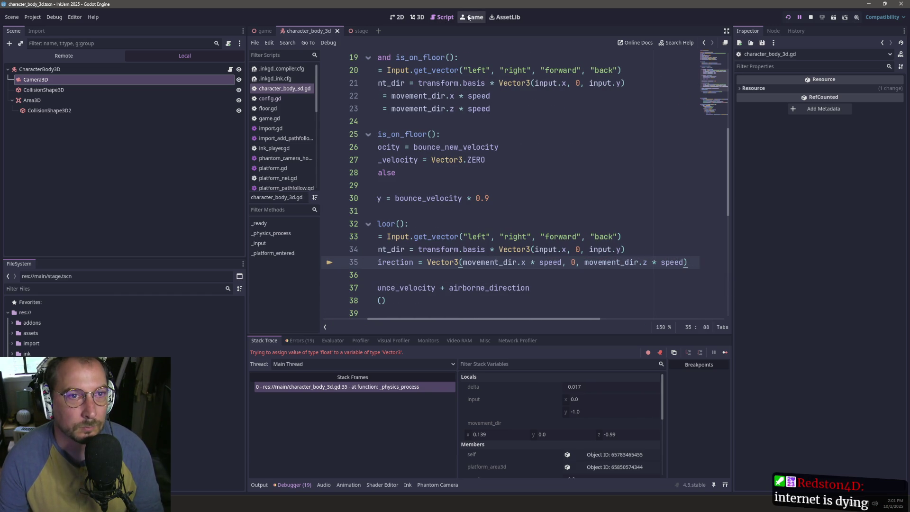
- Continue the game paused on the Vector3 error, and play-test it
click(493, 137)
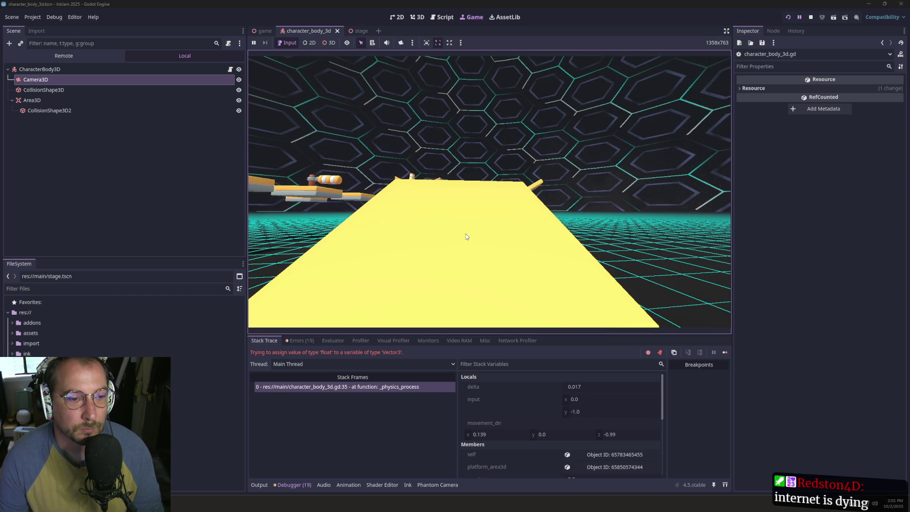
click(726, 352)
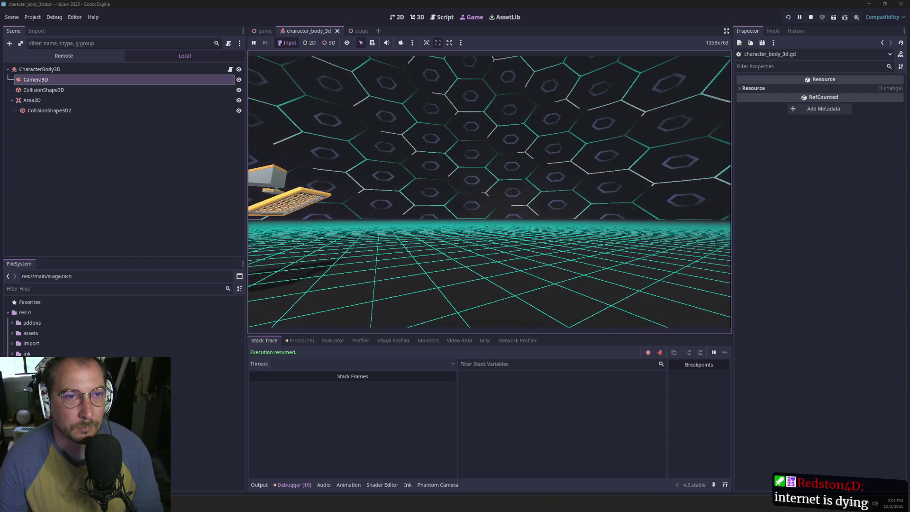
click(441, 17)
- Back in the script, select and review lines 31–34 around the bounce decay line
click(568, 239)
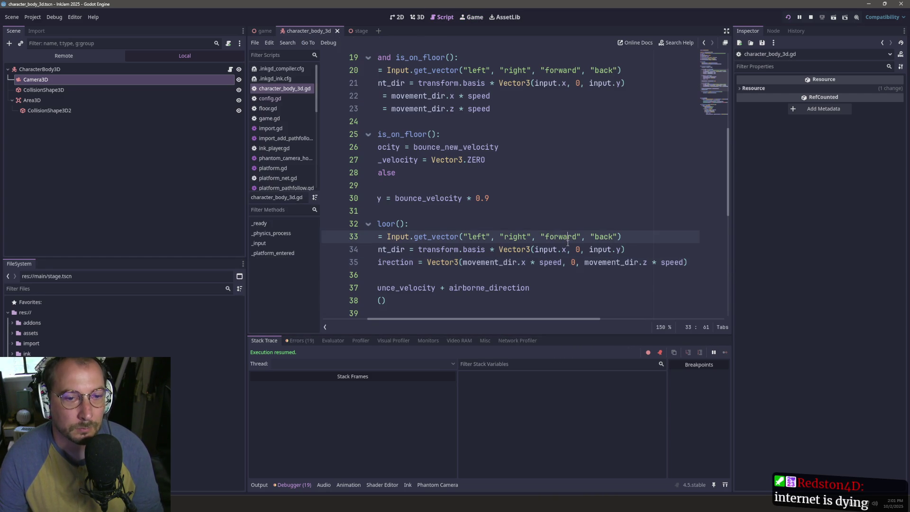
drag(463, 181, 408, 159)
drag(382, 211, 755, 241)
click(596, 248)
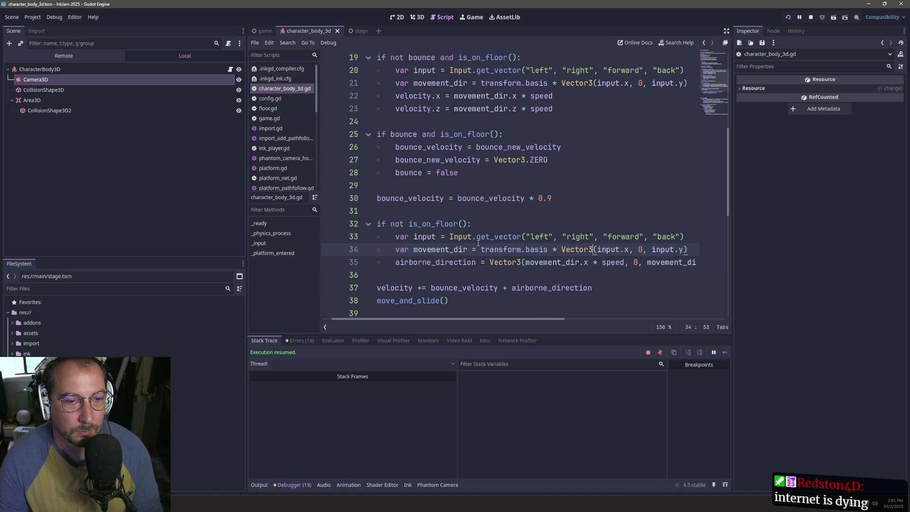
click(481, 197)
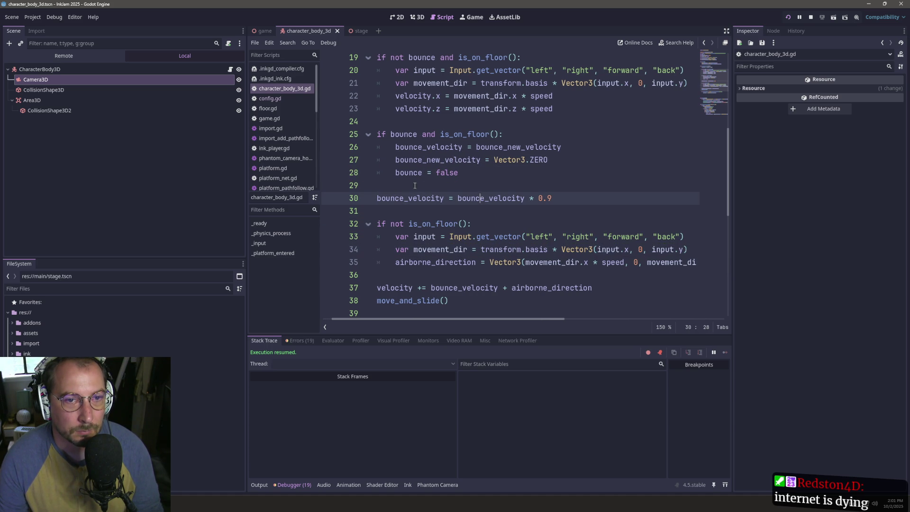
- Add 'airborne_direction = Vector3.ZERO' after the velocity line 37 and save
mouse_move(428, 147)
mouse_down()
mouse_move(394, 134)
mouse_move(393, 97)
mouse_up()
click(509, 159)
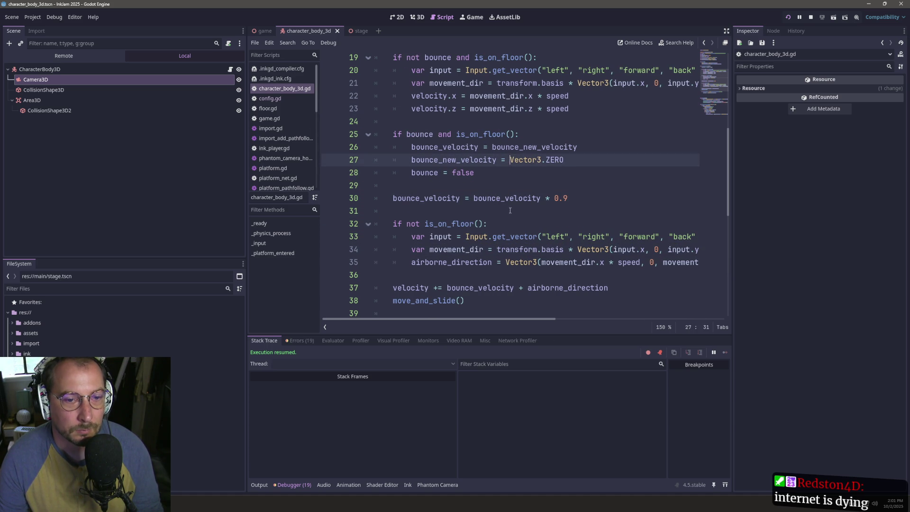
click(475, 262)
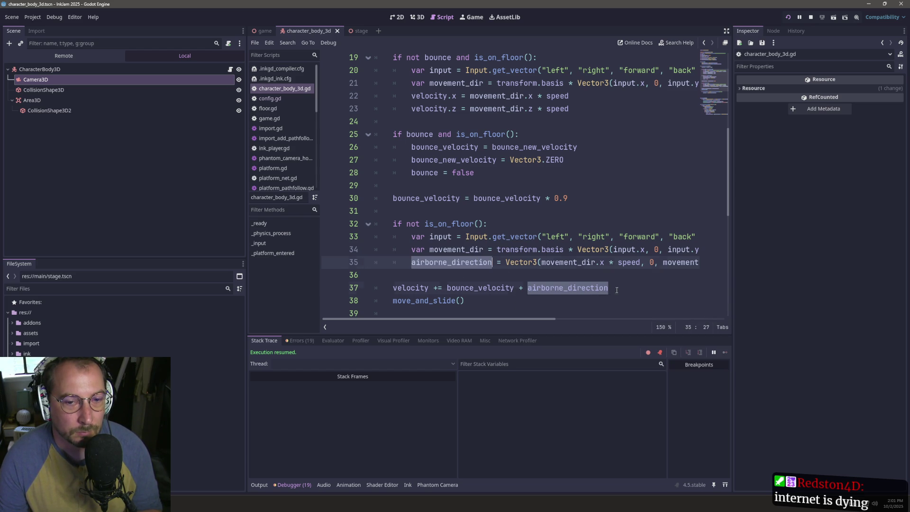
click(640, 293)
key(Return)
text(airborne_direction = Vector3.)
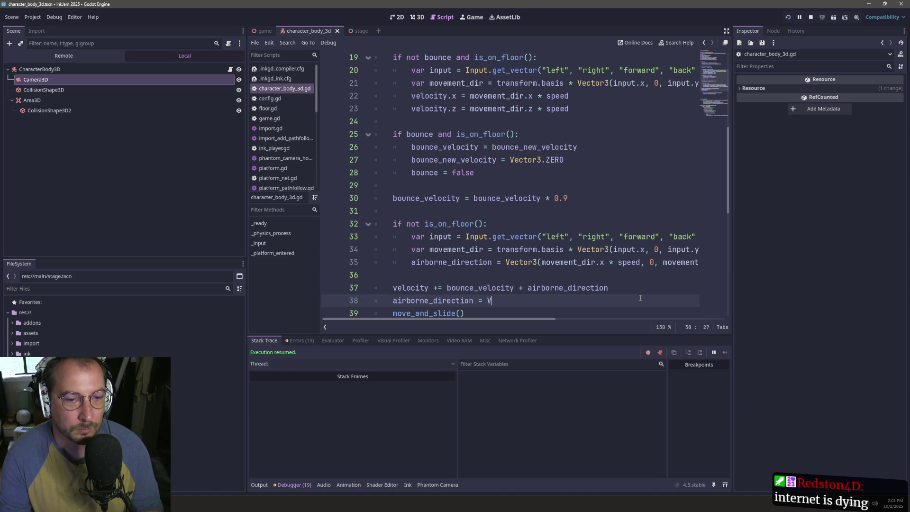
text(ZERO)
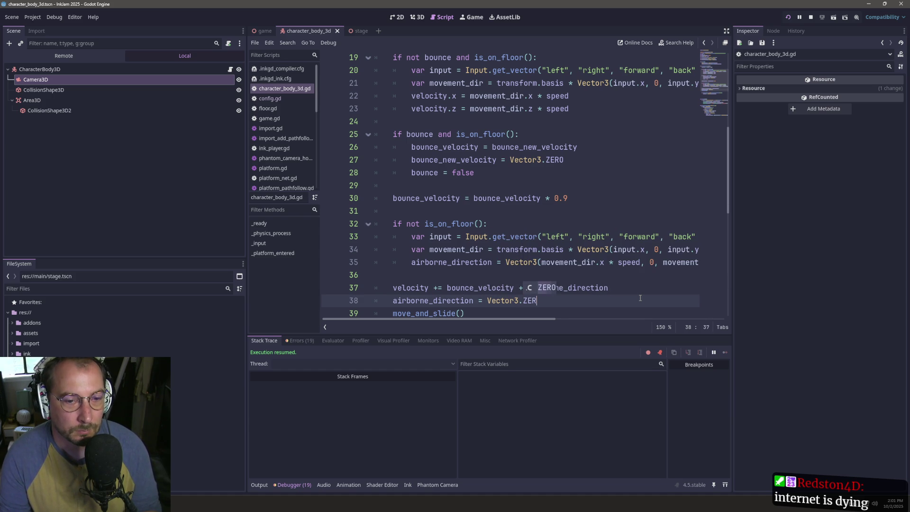
key(ctrl+s)
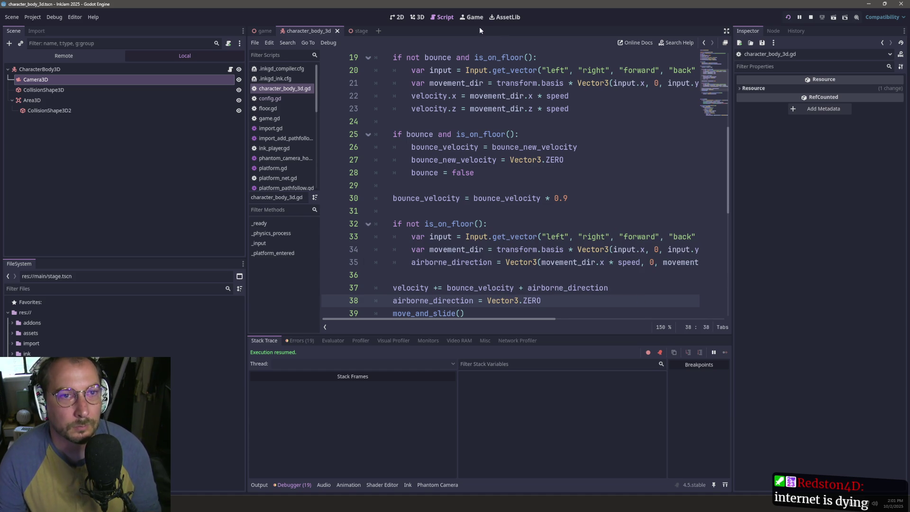
- Test the game again, then return to the character script
click(473, 19)
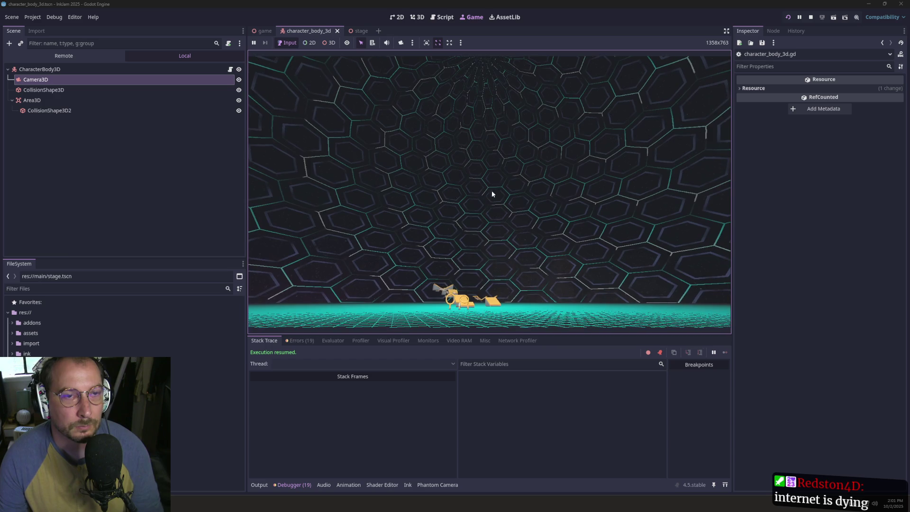
click(441, 17)
click(541, 250)
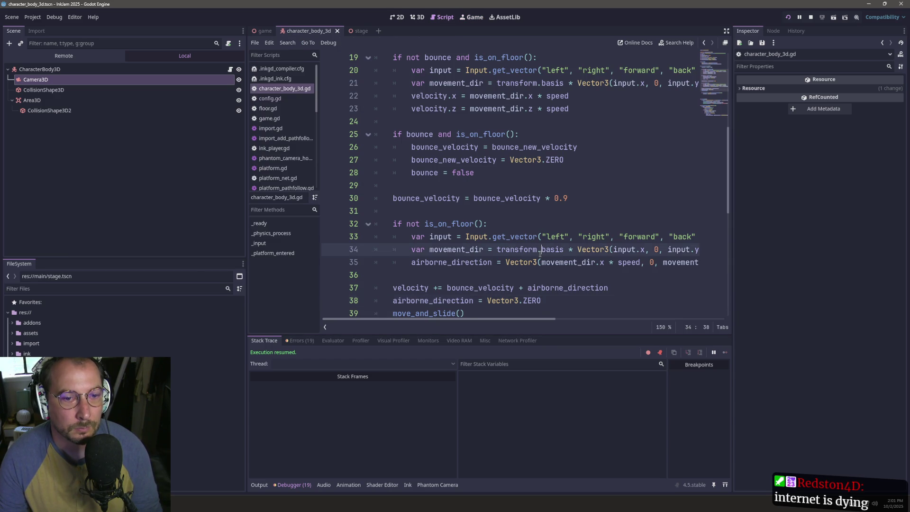
click(525, 288)
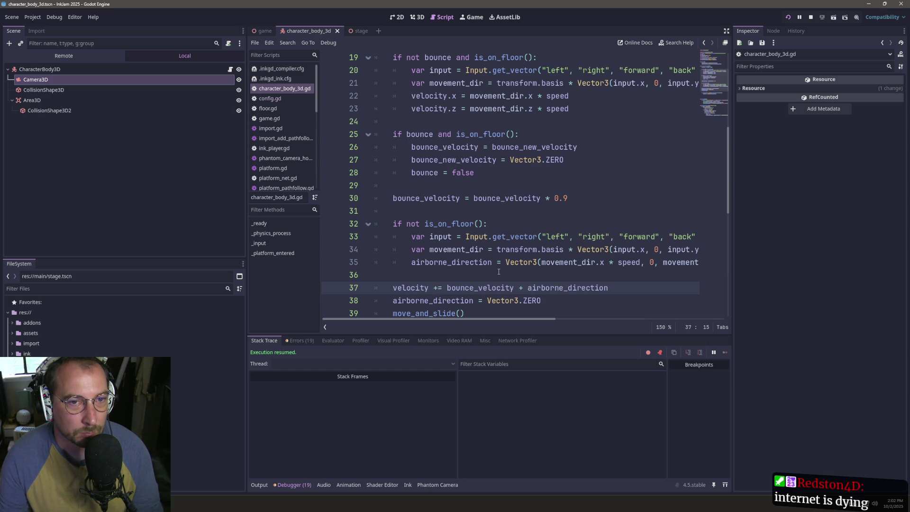
- Review the script and remove the two empty lines after move_and_slide()
scroll(499, 272, up, 1)
scroll(464, 270, up, 2)
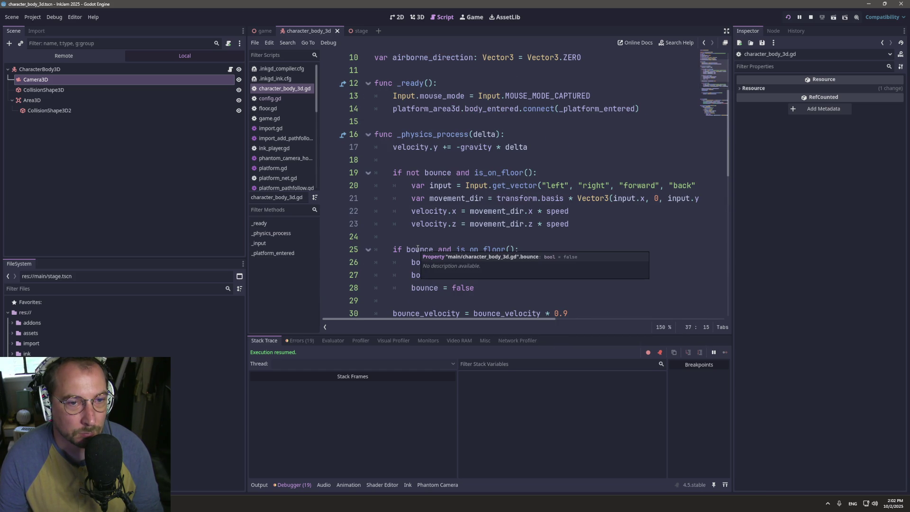
scroll(418, 249, down, 4)
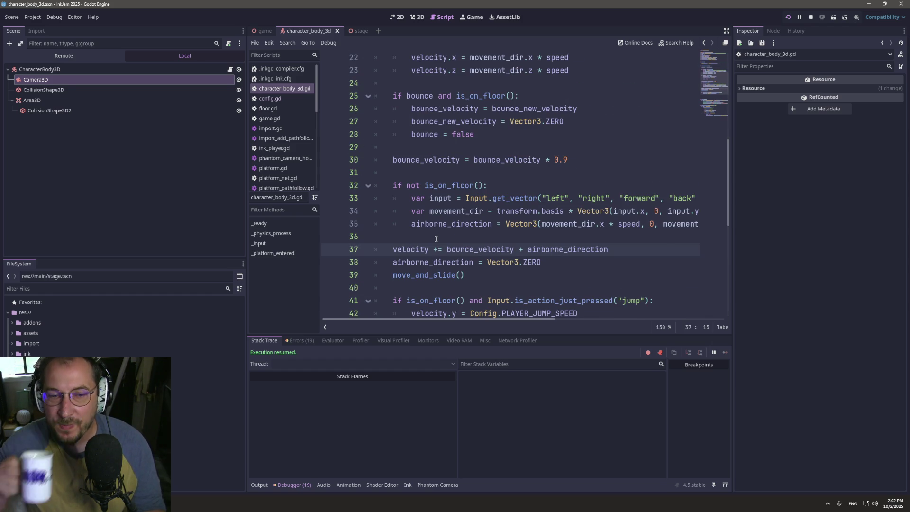
scroll(580, 235, up, 4)
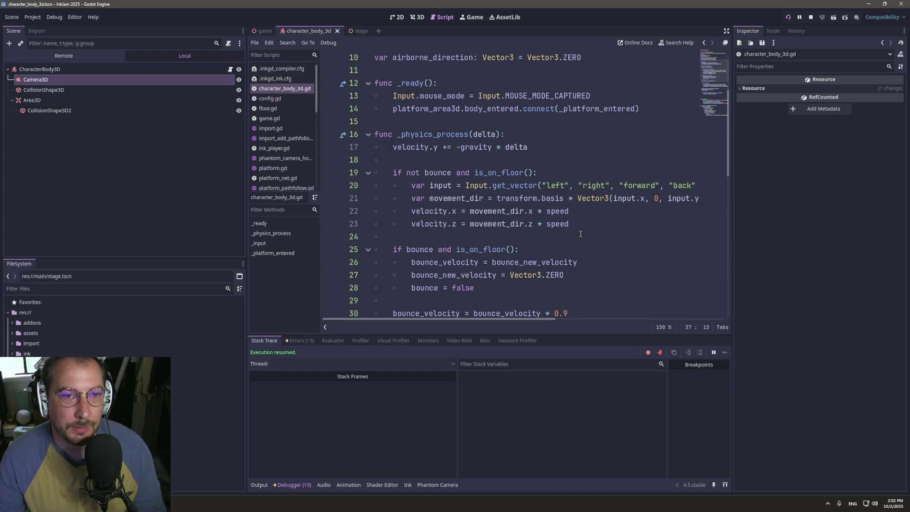
scroll(580, 236, down, 4)
scroll(580, 236, up, 4)
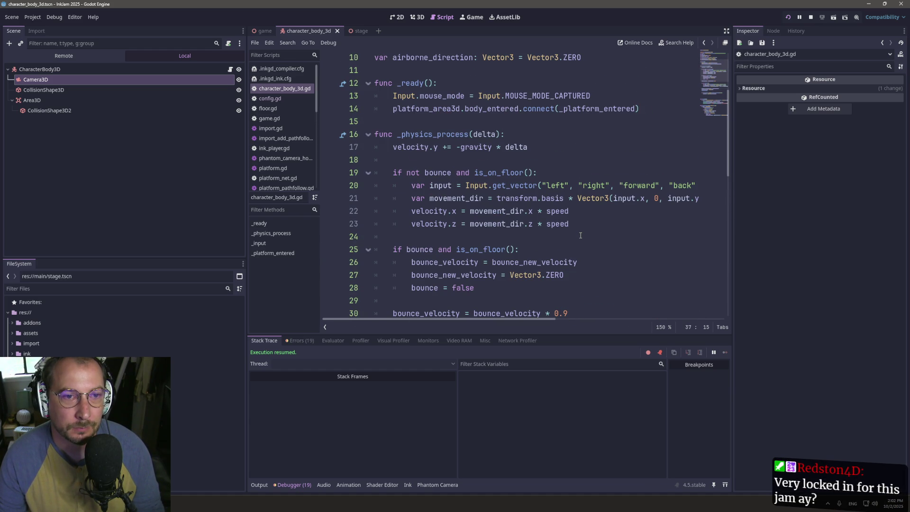
scroll(580, 235, down, 4)
scroll(582, 234, down, 5)
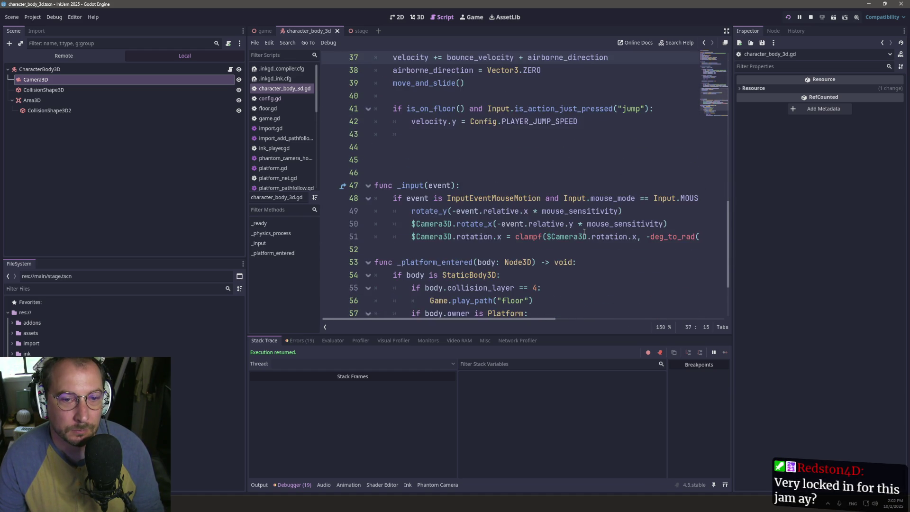
scroll(584, 232, up, 3)
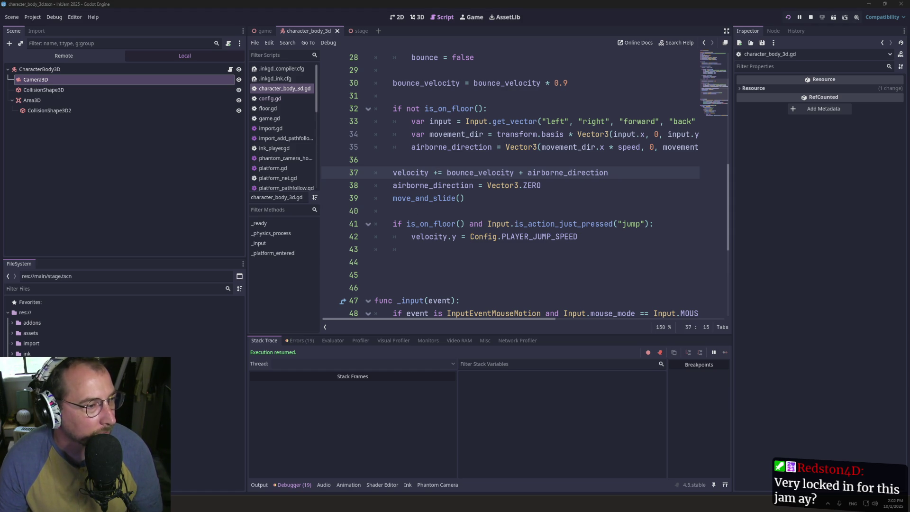
click(563, 203)
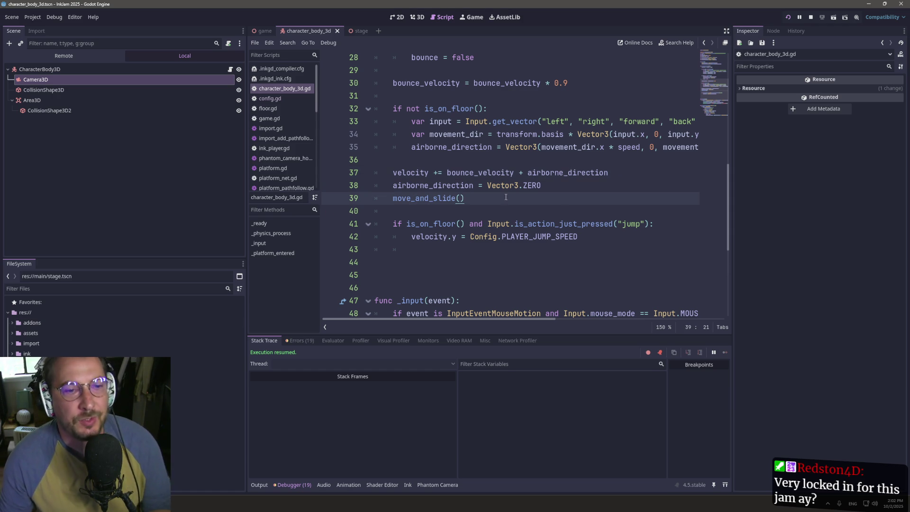
click(474, 264)
key(BackSpace)
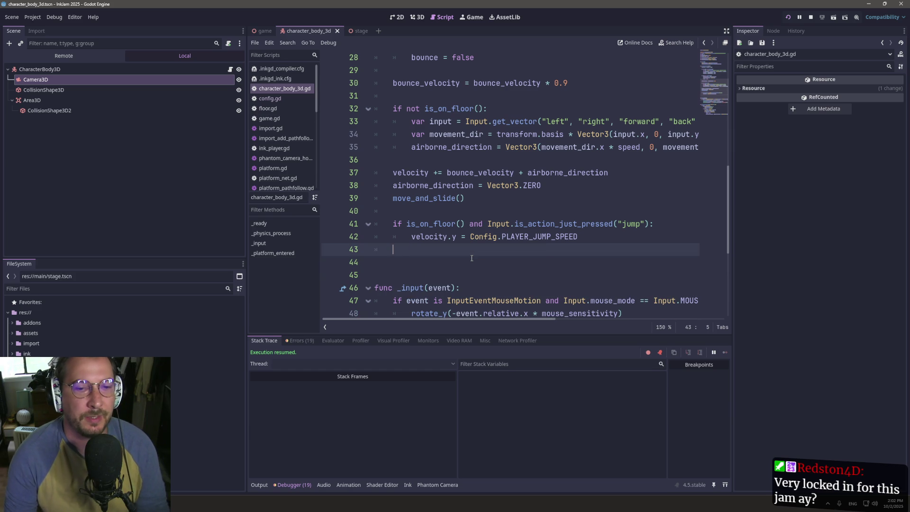
key(BackSpace)
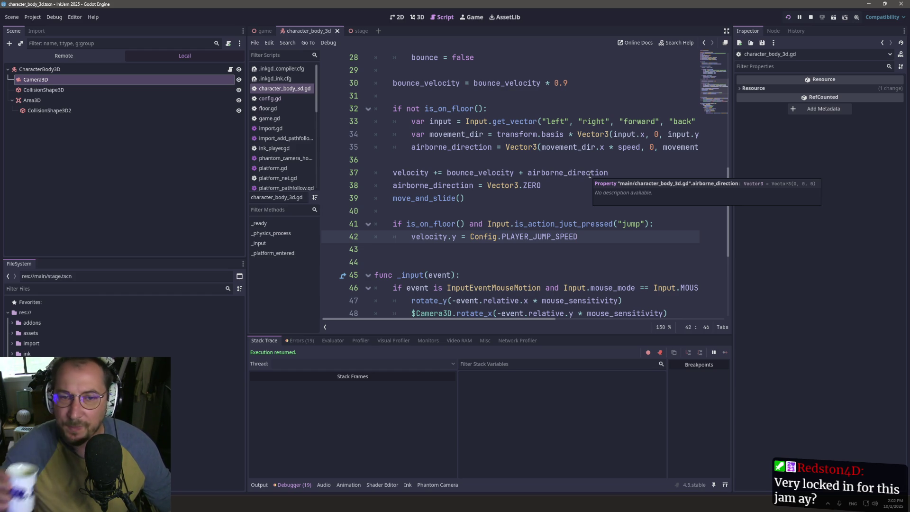
- Scroll back up to the airborne_direction line 35 to edit it
scroll(533, 159, up, 2)
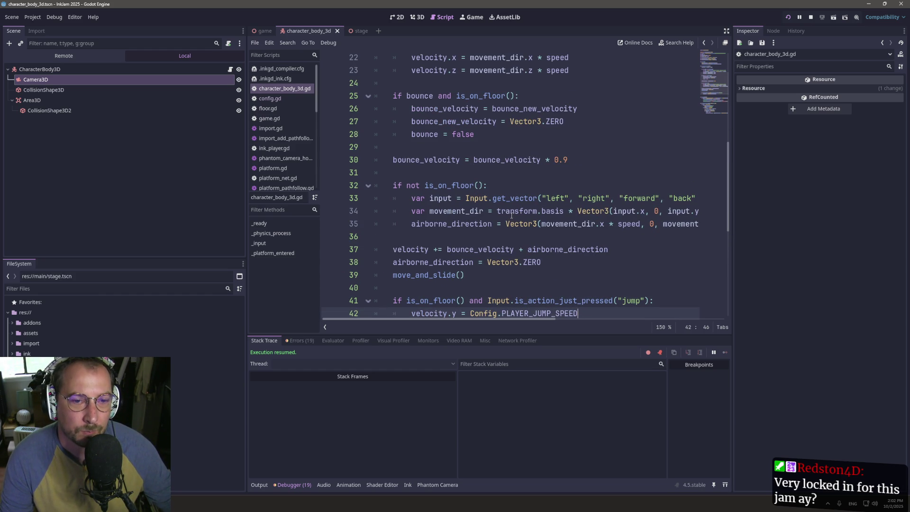
mouse_move(511, 216)
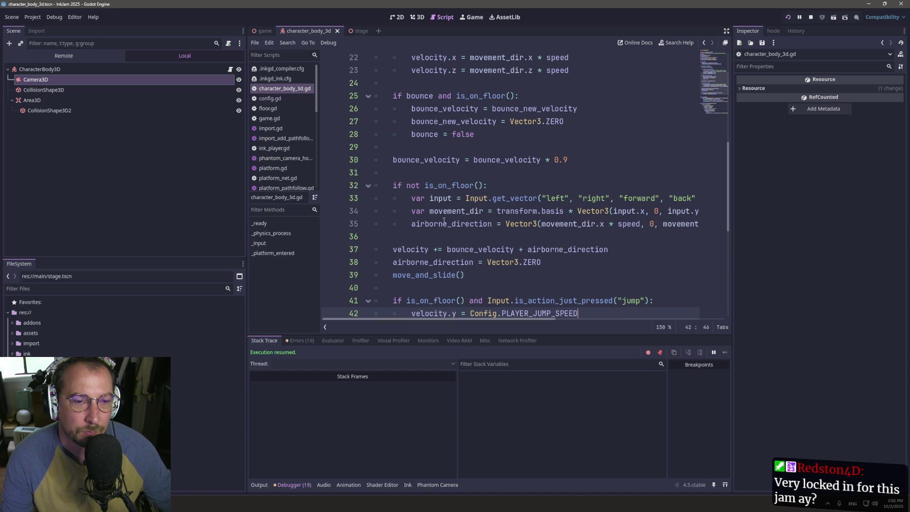
mouse_move(439, 221)
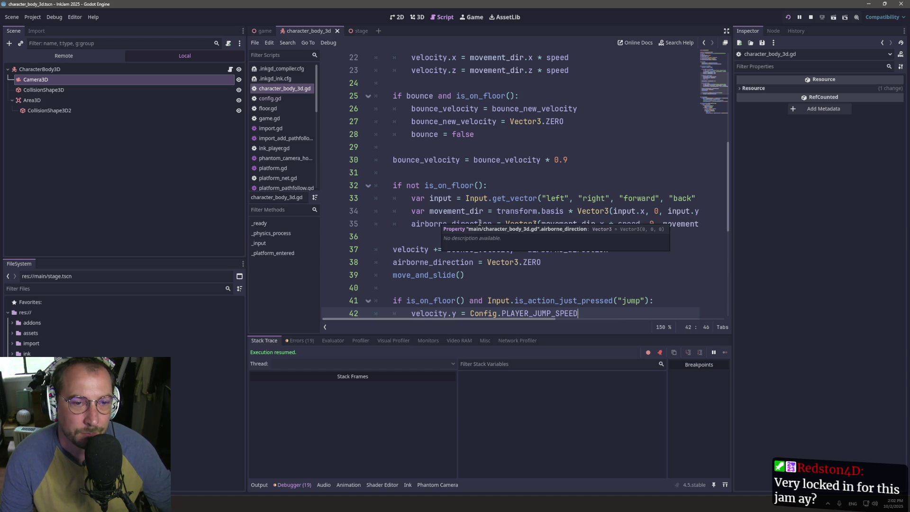
click(471, 233)
click(471, 224)
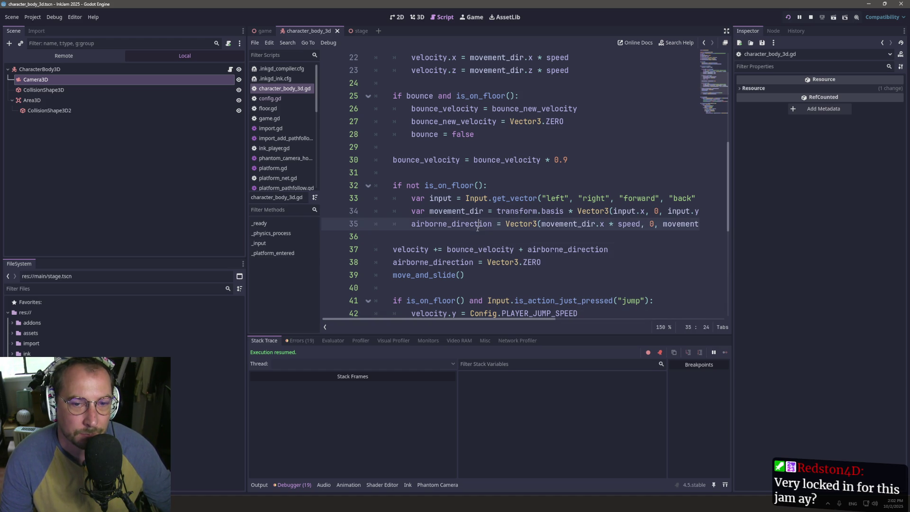
- Type 'movement_dir *' in place of the Vector3 expression on line 35
click(551, 224)
double_click(551, 224)
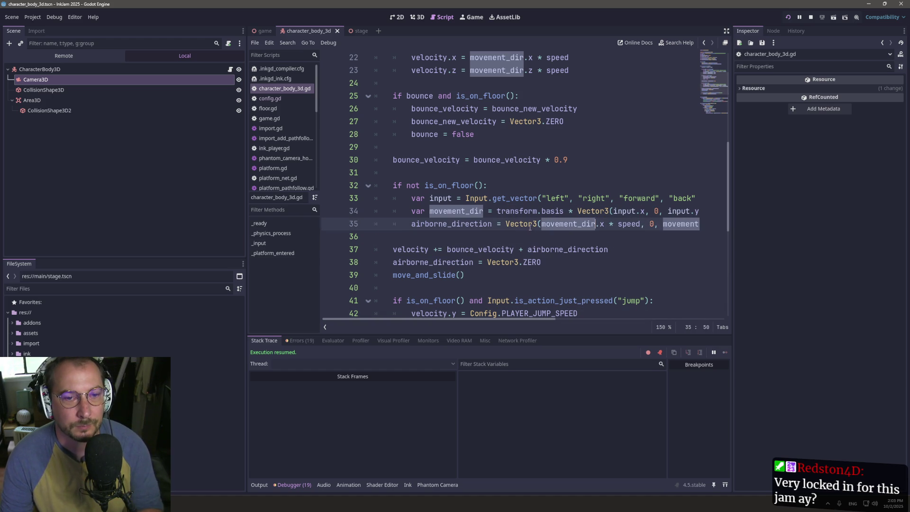
click(505, 224)
text(movement_dir *)
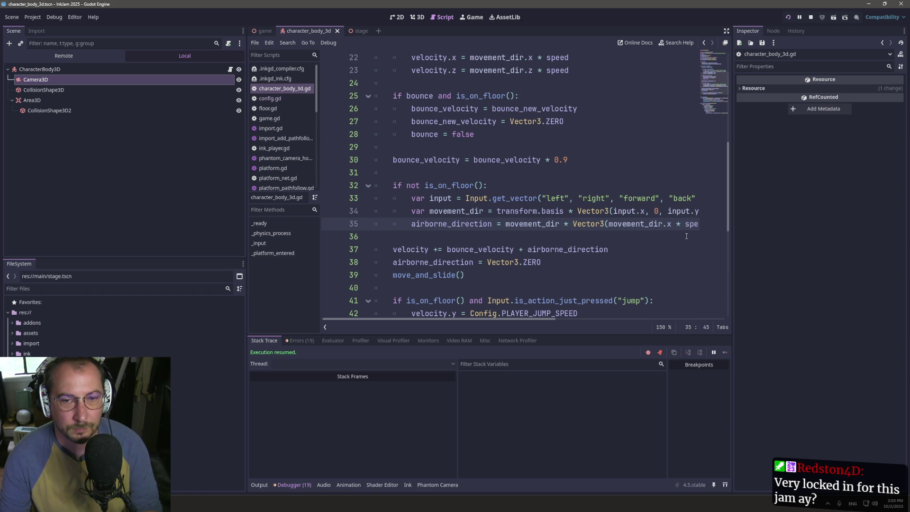
drag(675, 224, 573, 223)
text(V)
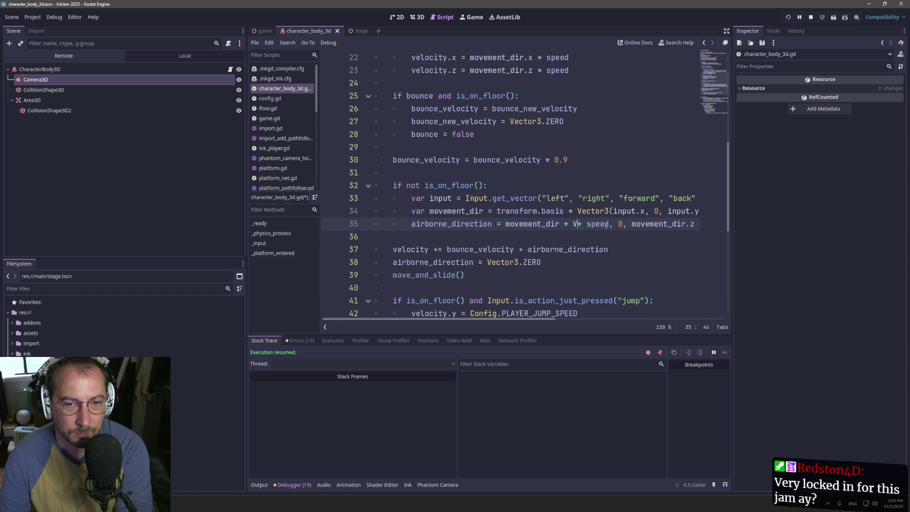
key(BackSpace)
key(Delete)
key(Delete)
- Delete the leftover vector components so line 35 reads movement_dir * speed, save, and test
click(678, 211)
mouse_move(595, 224)
mouse_down()
mouse_move(701, 224)
mouse_move(389, 225)
mouse_up()
key(Delete)
click(390, 224)
key(ctrl+s)
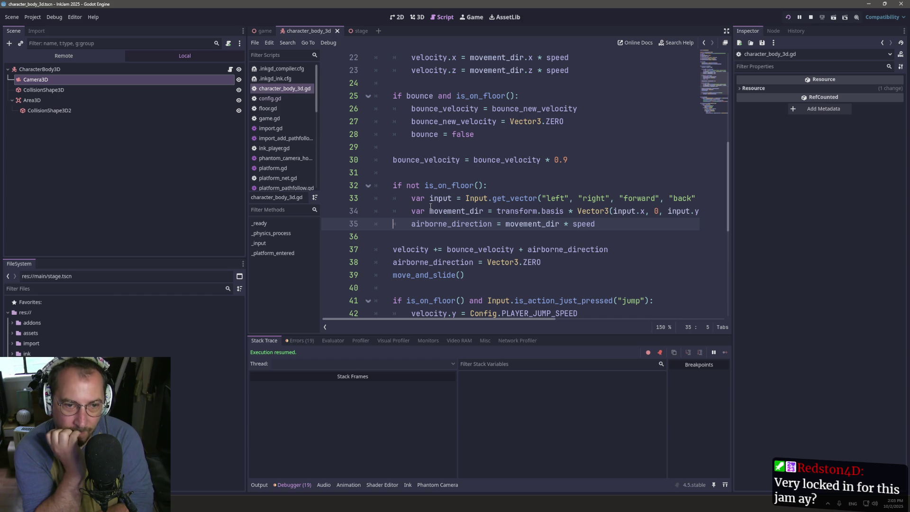
key(ctrl+F4)
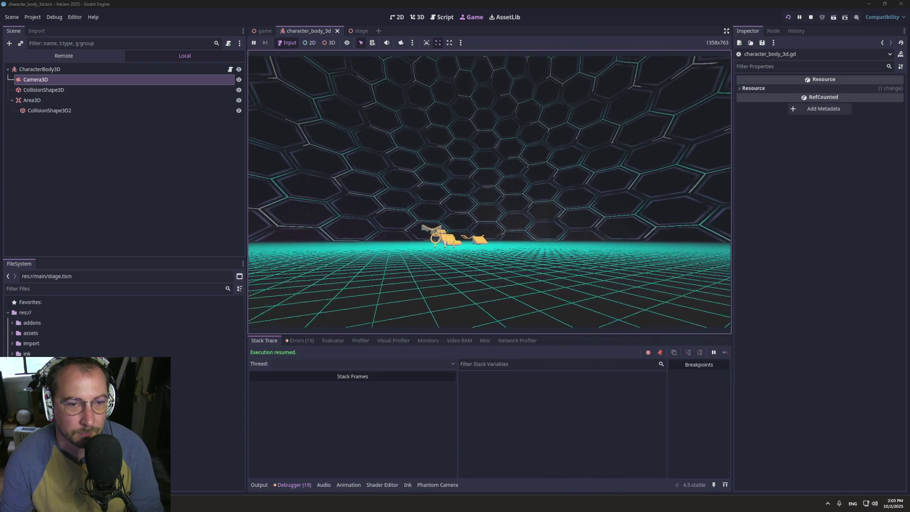
click(443, 18)
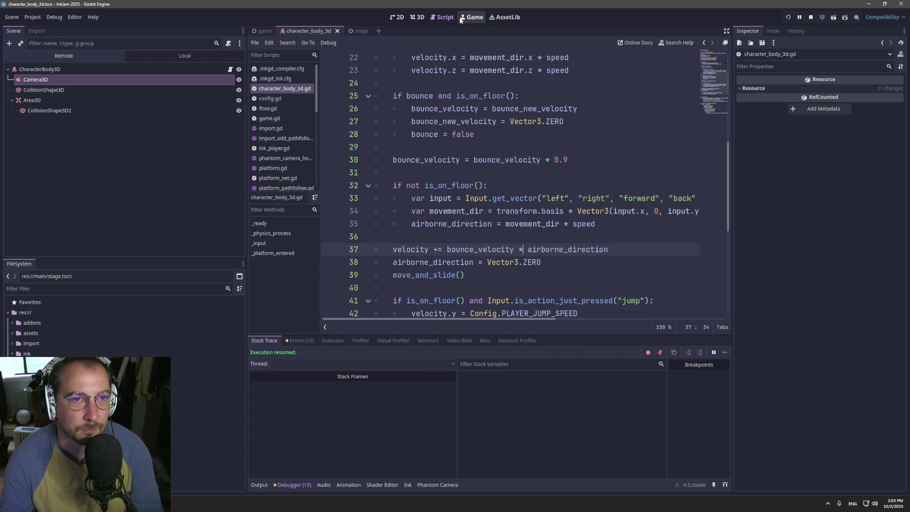
- Move the multiplication to a new line 38 reading 'velocity = velocity * airborne_direction'
click(510, 238)
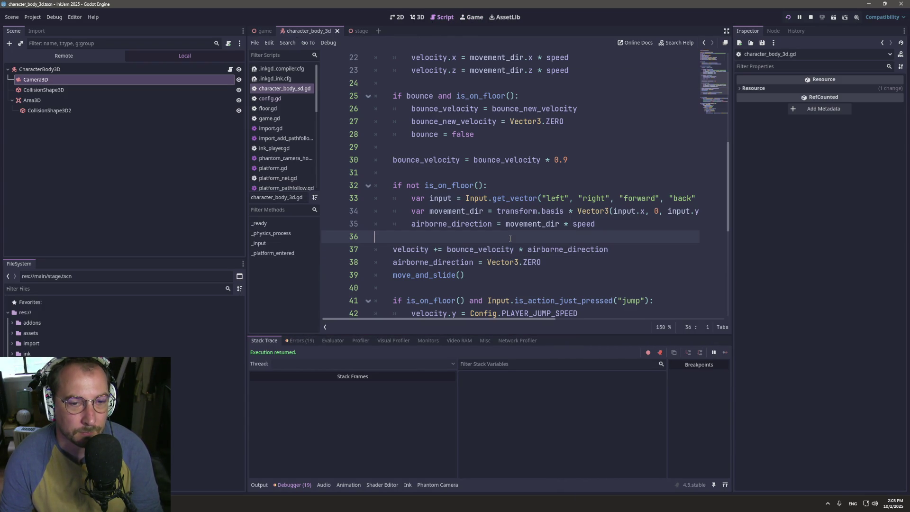
click(520, 249)
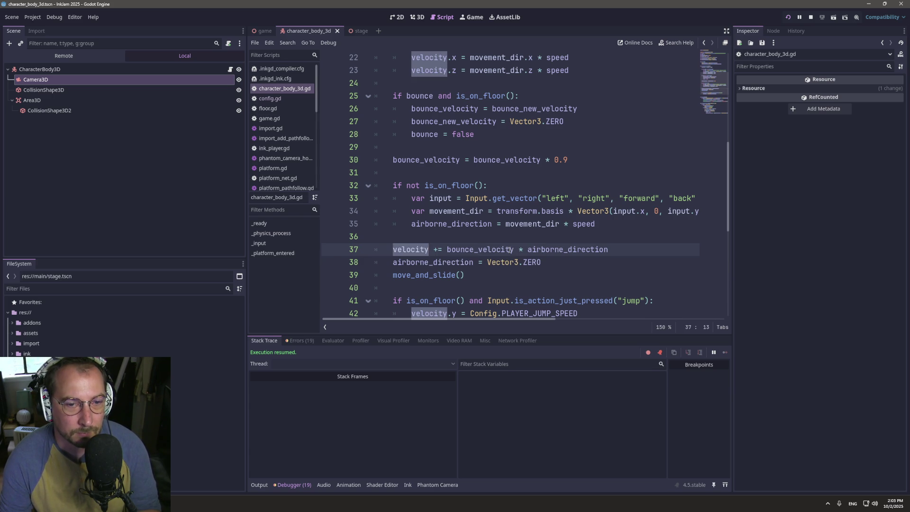
click(518, 249)
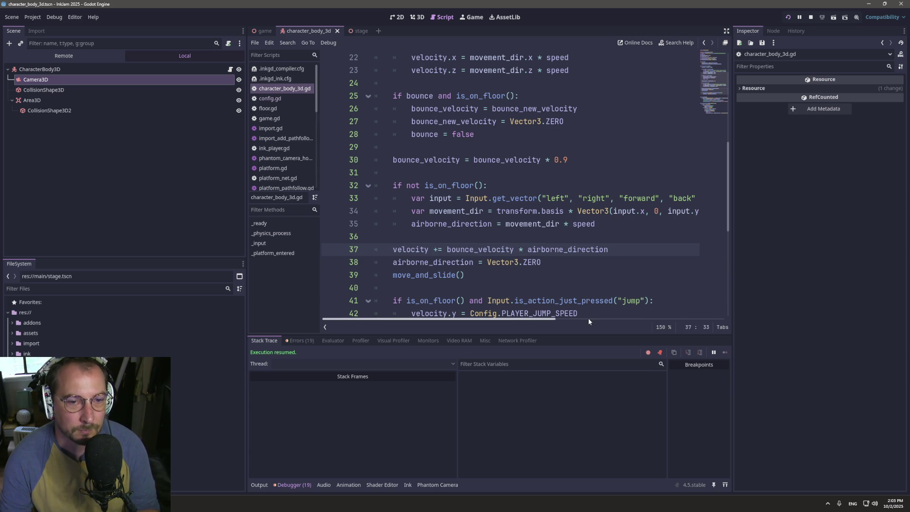
key(Return)
text(velocity )
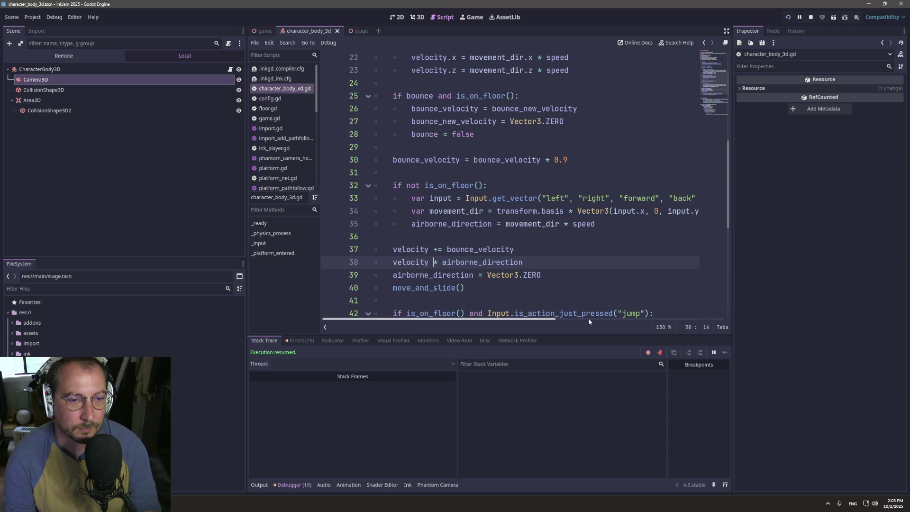
text(= velocity)
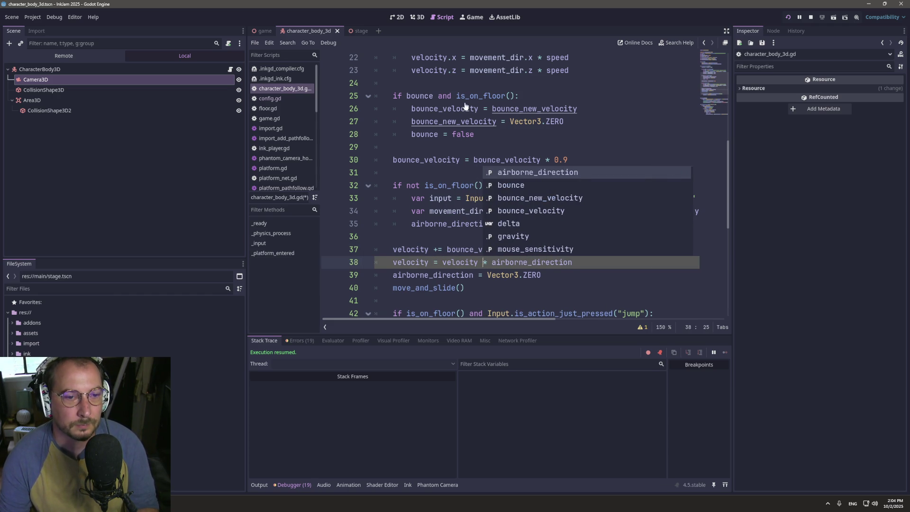
- Play-test the game with the split velocity update, then return to the script
click(468, 19)
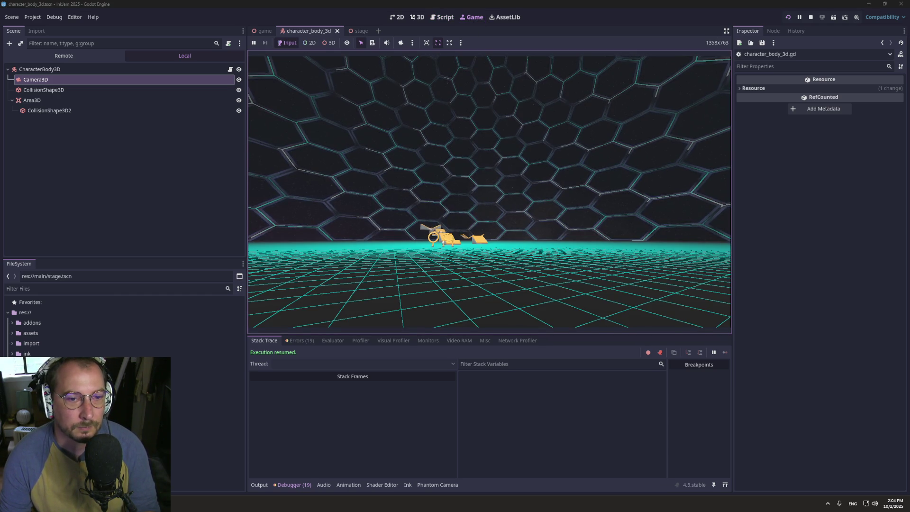
click(535, 250)
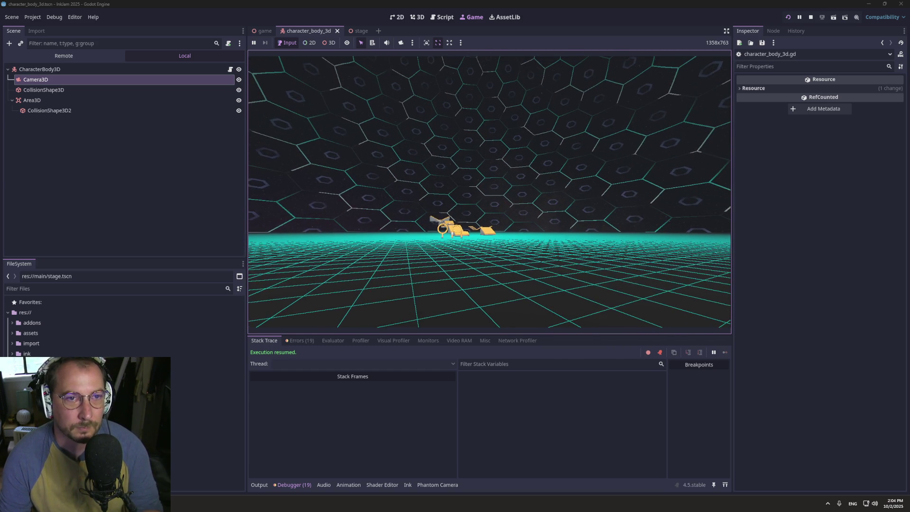
click(442, 17)
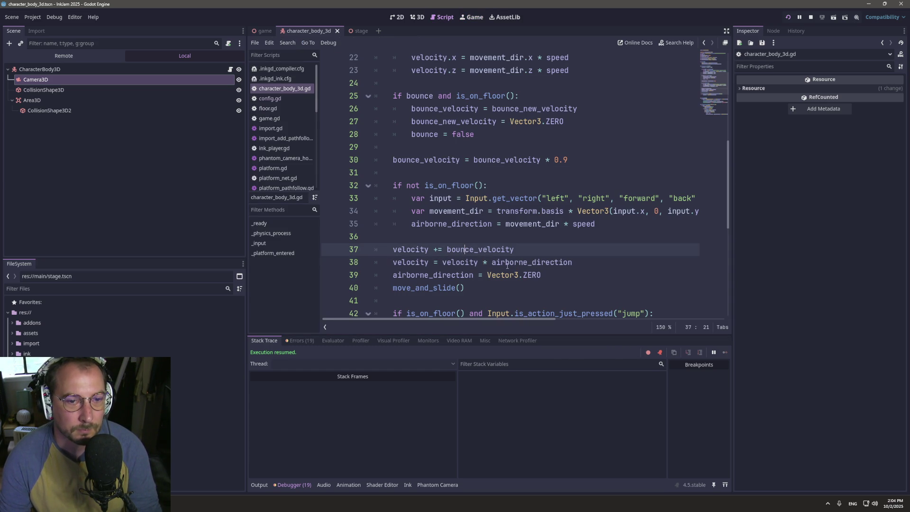
- Rejoin lines 37–38 into `velocity += bounce_velocity * airborne_direction` and check the running game
double_click(466, 263)
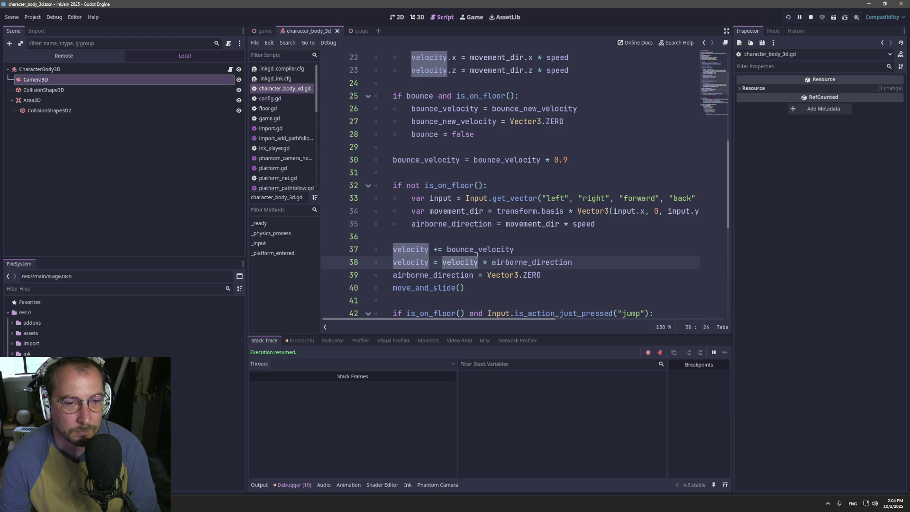
click(483, 262)
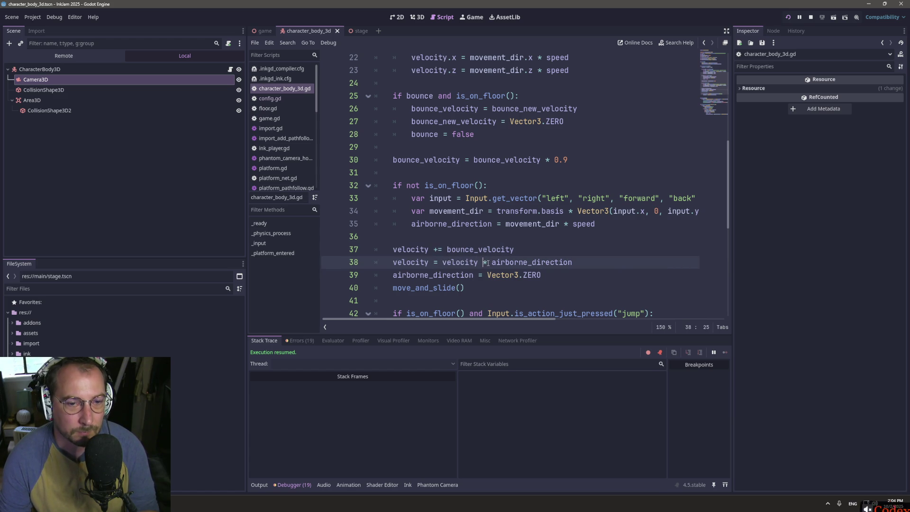
key(BackSpace)
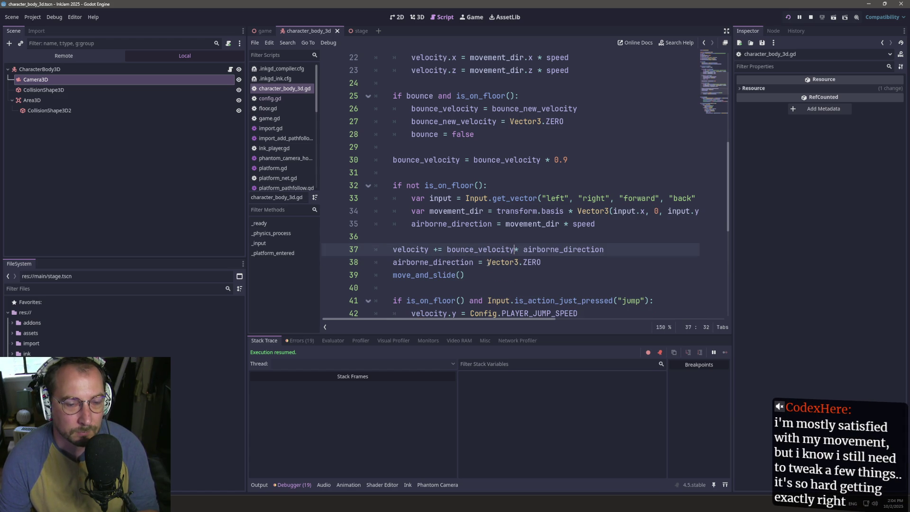
click(466, 19)
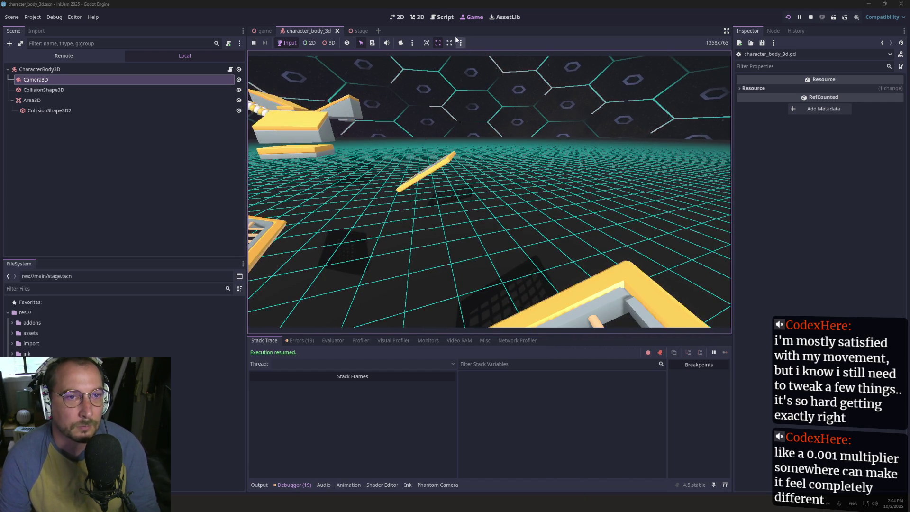
- Insert a `print(airborne_direction)` line above the velocity line
click(442, 17)
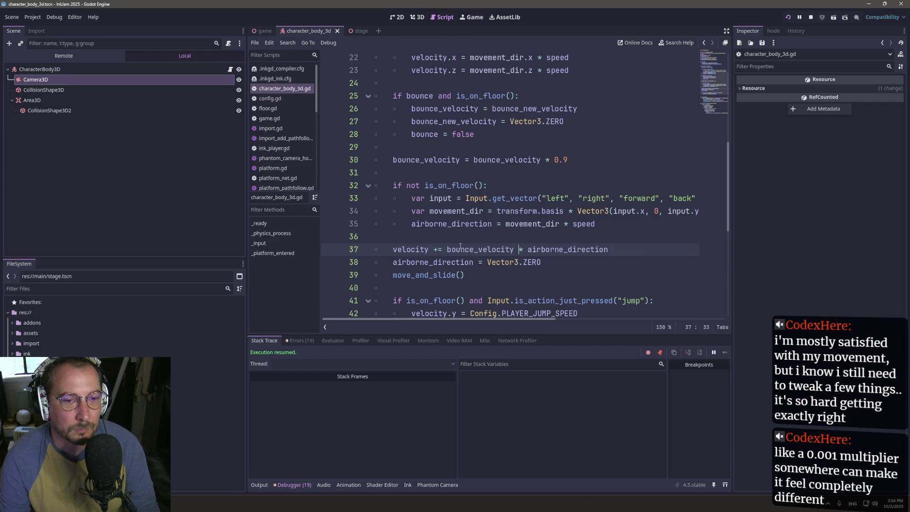
drag(515, 249, 608, 249)
key(ctrl+c)
key(BackSpace)
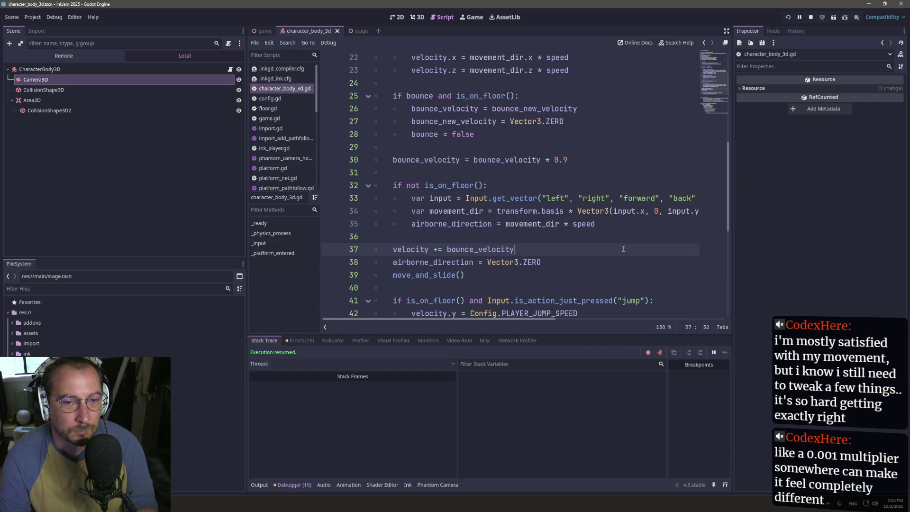
key(ctrl+z)
click(536, 234)
key(Return)
text(print)
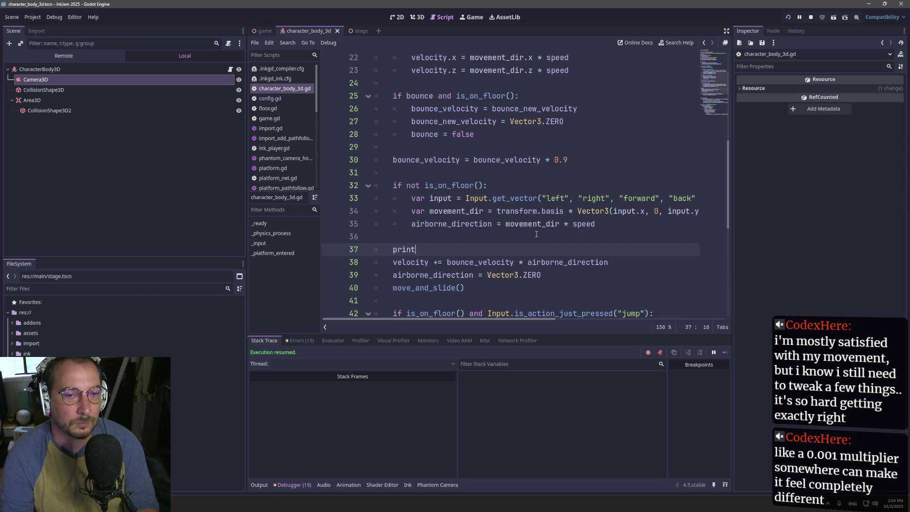
text(()
key(ctrl+v)
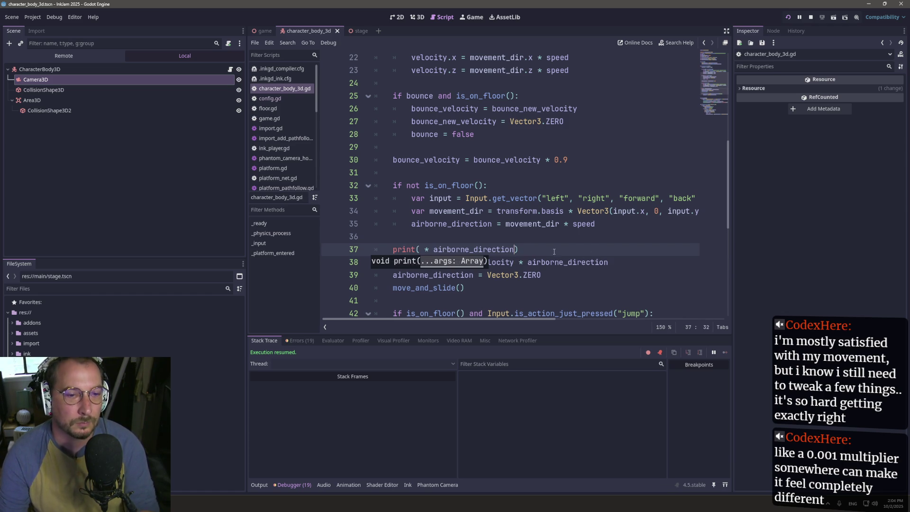
click(433, 249)
key(BackSpace)
key(BackSpace)
key(BackSpace)
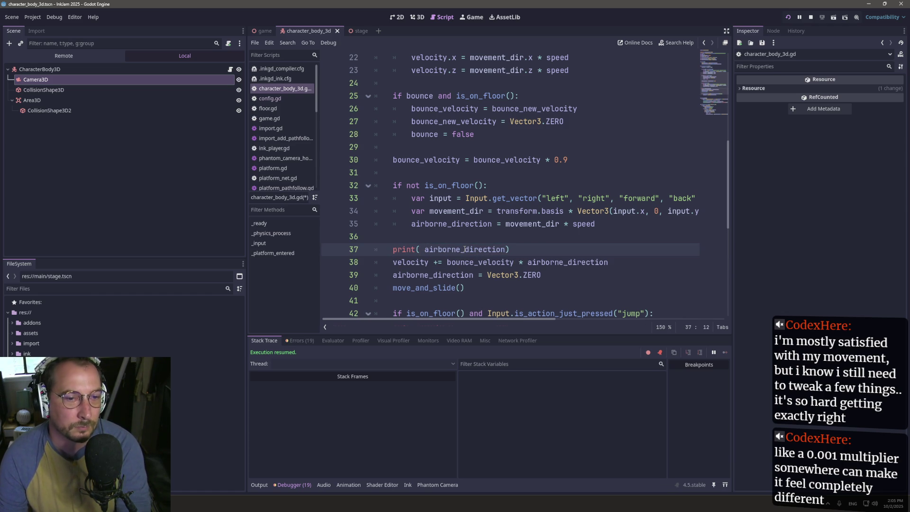
- Show the Output log and watch the printed airborne_direction values in the running game
click(267, 489)
click(473, 17)
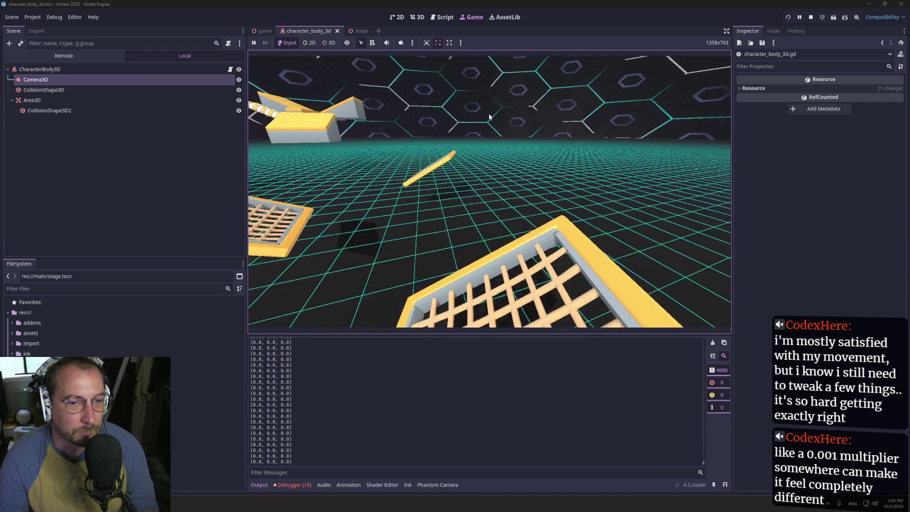
click(441, 19)
click(541, 247)
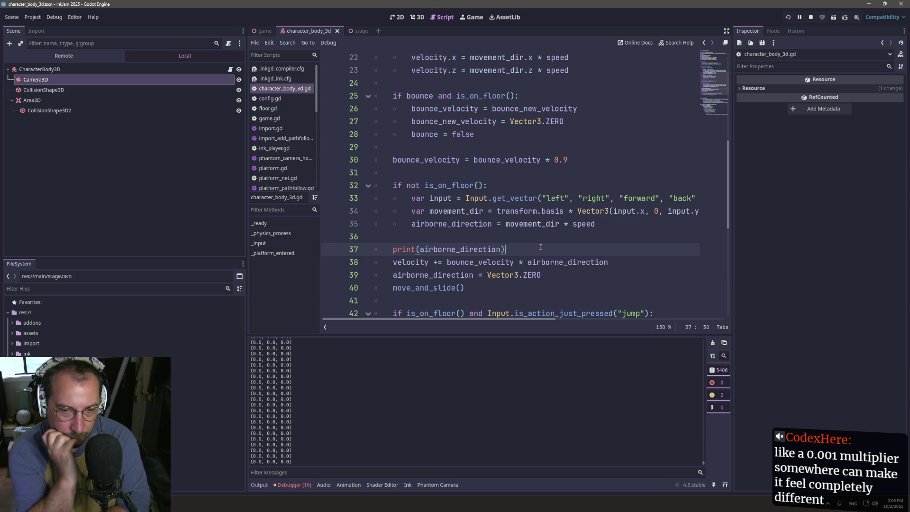
- Replace speed with 2 on line 35
scroll(473, 140, up, 6)
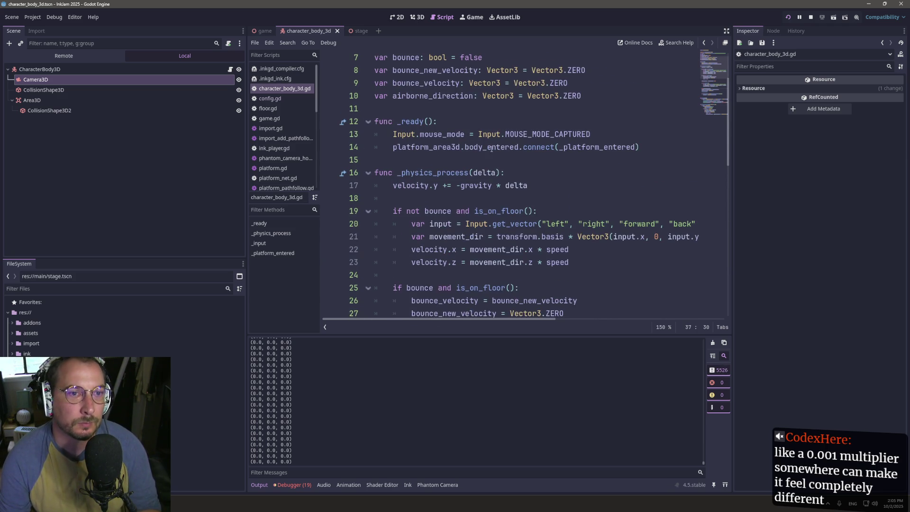
scroll(581, 196, down, 8)
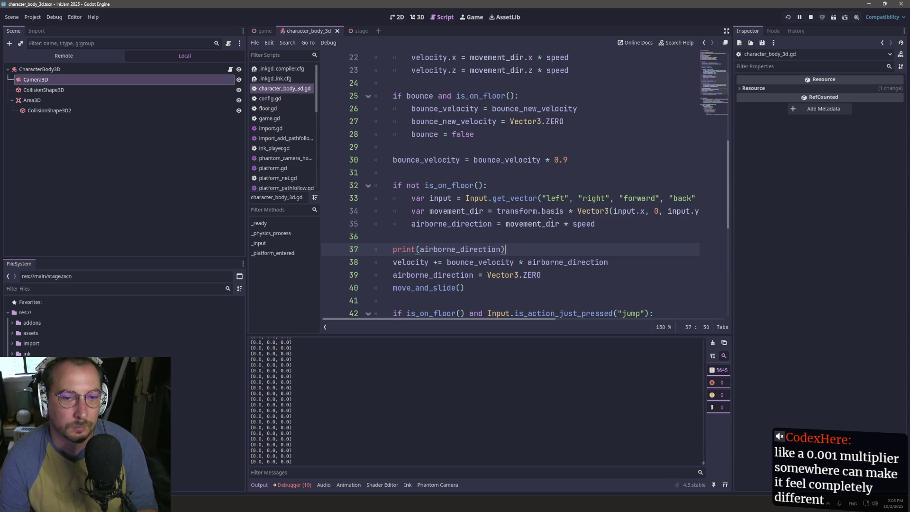
double_click(583, 185)
text(2)
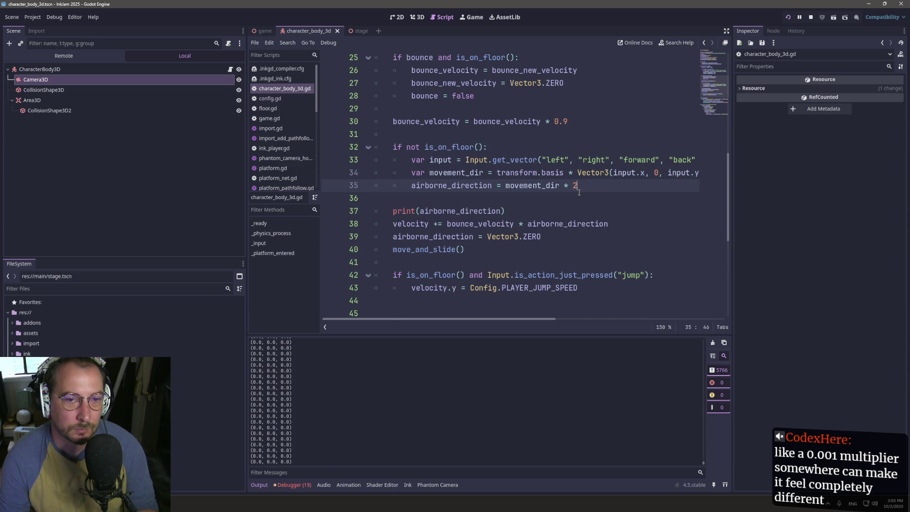
- Delete the `print(airborne_direction)` debug line and check the running game
double_click(447, 184)
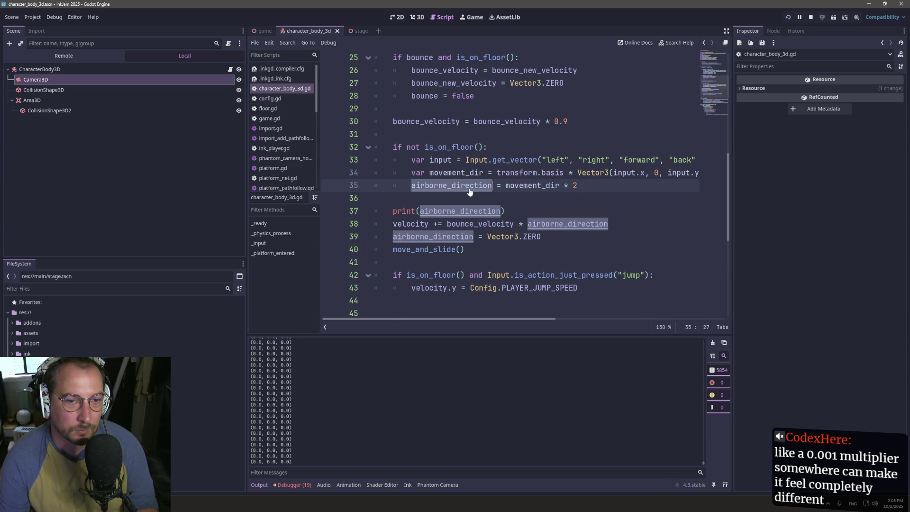
click(521, 223)
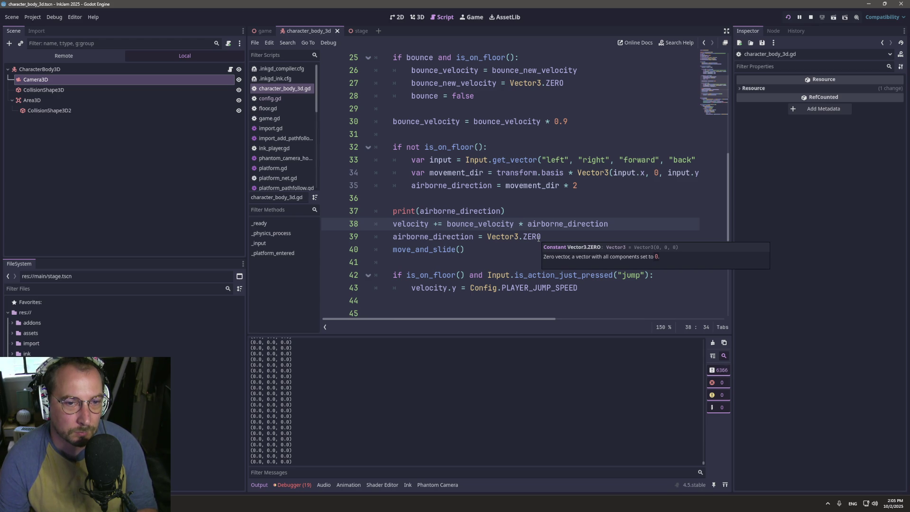
double_click(479, 209)
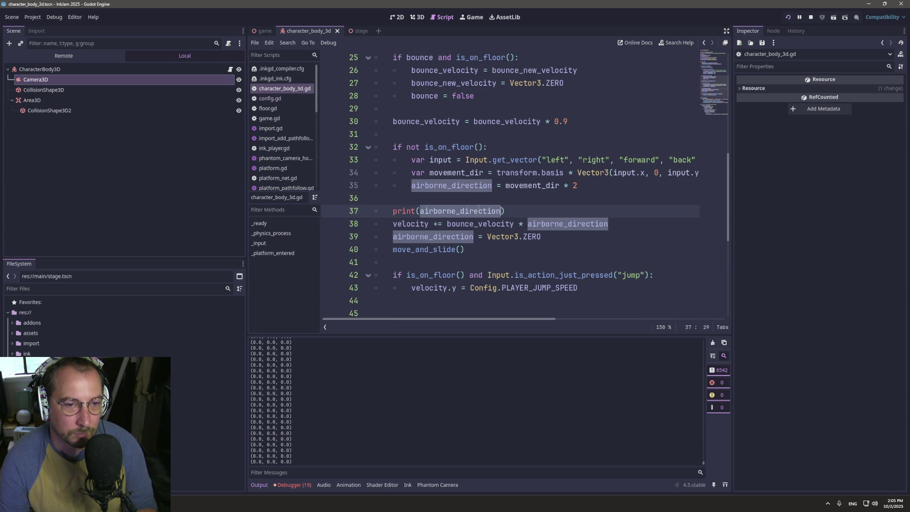
click(515, 210)
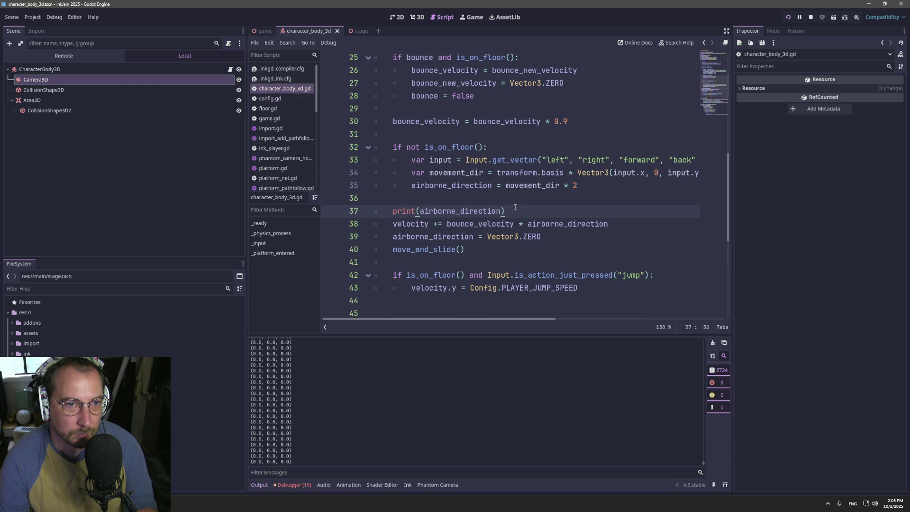
scroll(516, 210, up, 5)
scroll(486, 188, down, 5)
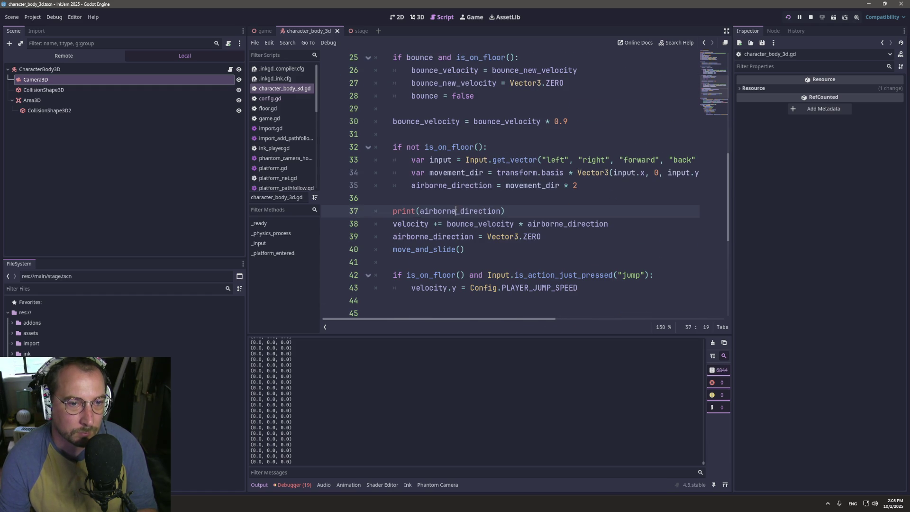
triple_click(457, 210)
key(ctrl+c)
key(Delete)
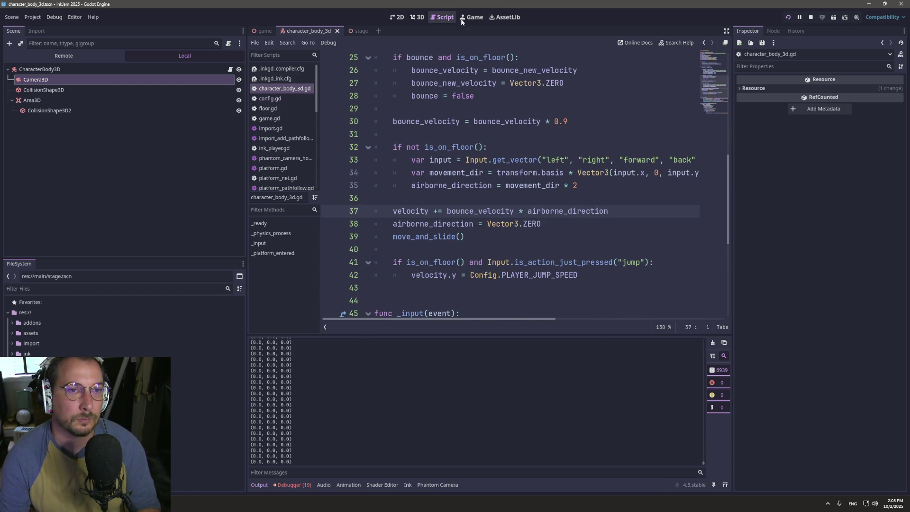
click(481, 17)
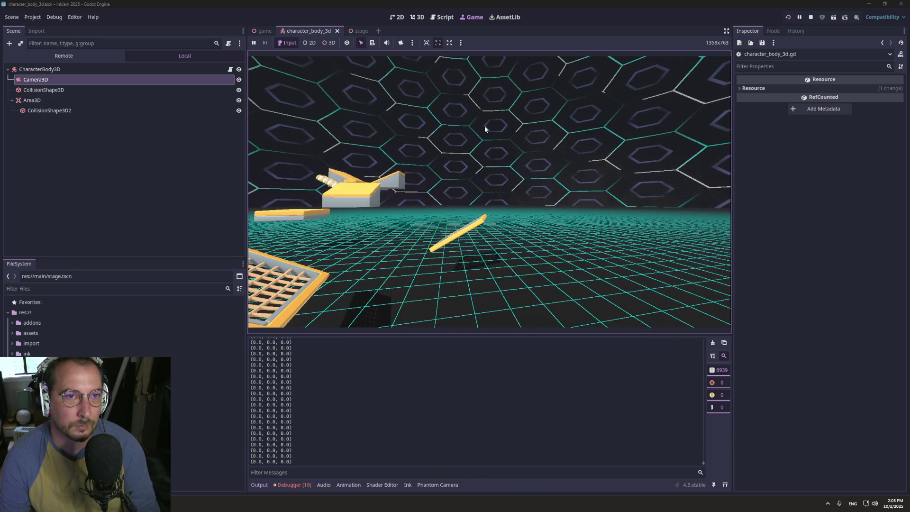
- Restore the `print(airborne_direction)` line and remove the extra blank line before _input
click(442, 17)
click(470, 223)
click(473, 199)
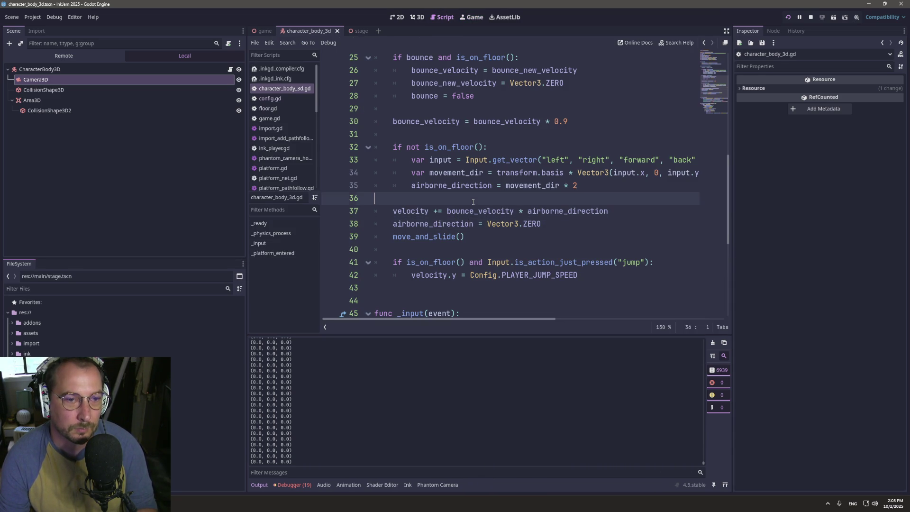
key(Down)
key(ctrl+v)
scroll(452, 293, down, 5)
scroll(454, 294, up, 4)
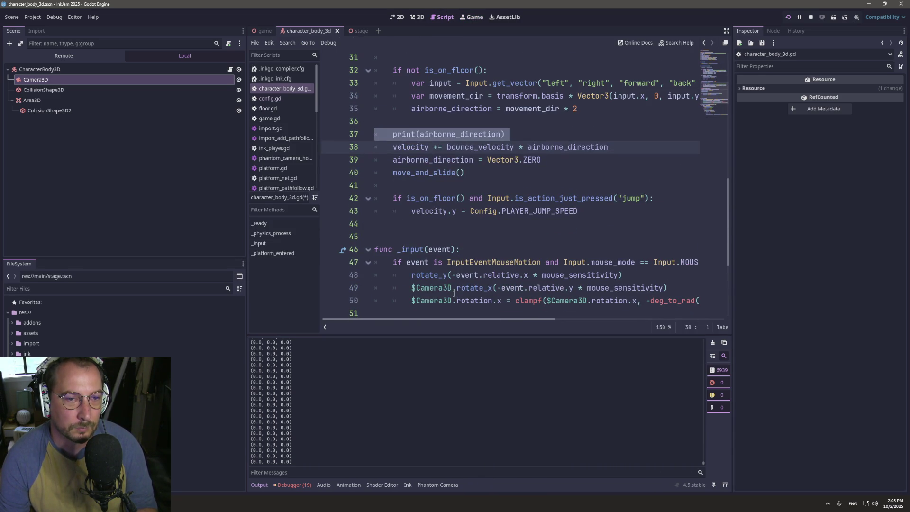
click(466, 227)
key(BackSpace)
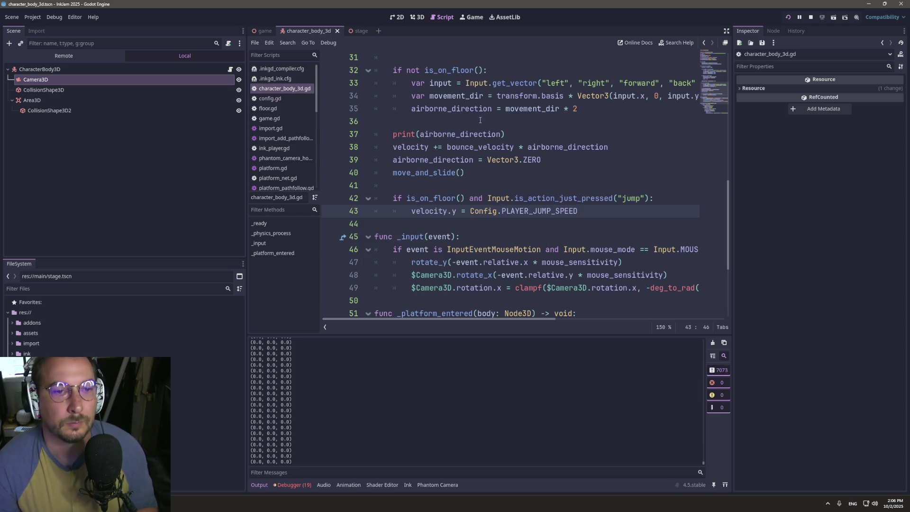
- Change line 38 to `velocity += bounce_velocity + airborne_direction` and save the script
click(519, 146)
key(Delete)
text(+)
key(ctrl+s)
click(468, 18)
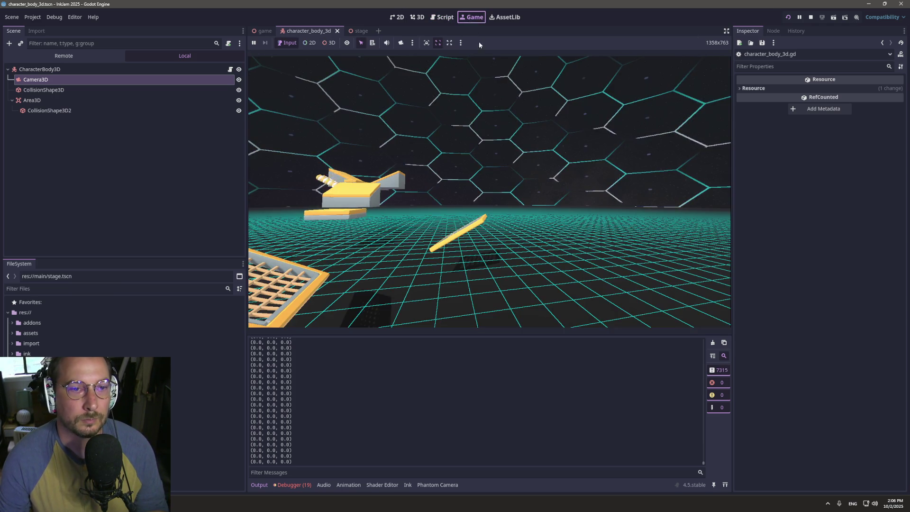
- Steer the jumping character with W, D, A and D while the debugger logs airborne_direction values
click(523, 192)
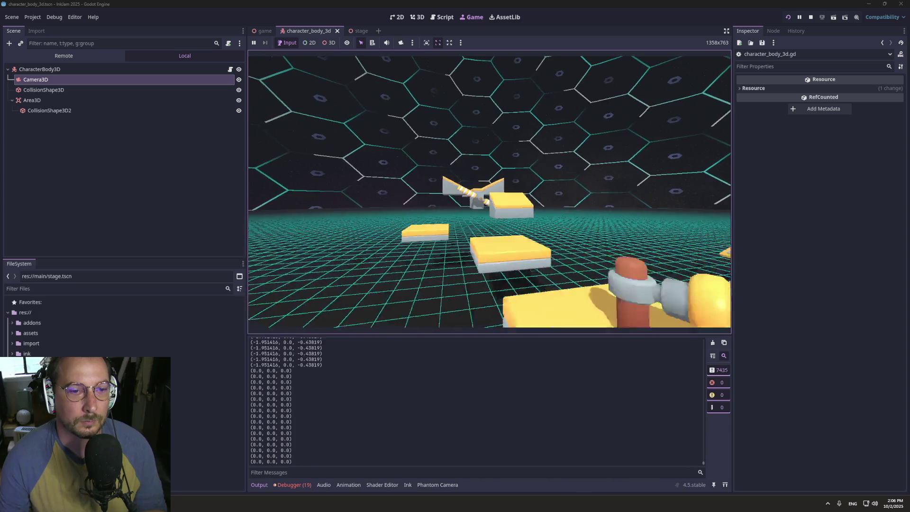
key(w)
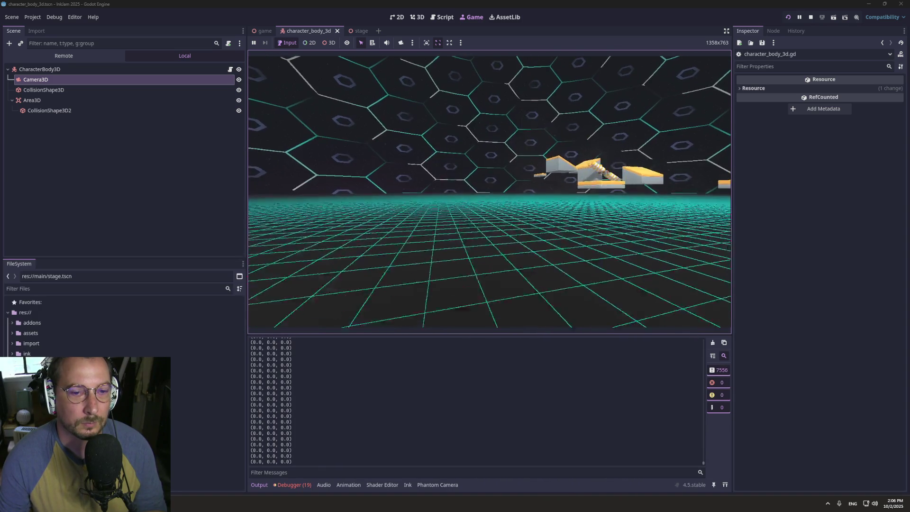
key(d)
key(a)
key(d)
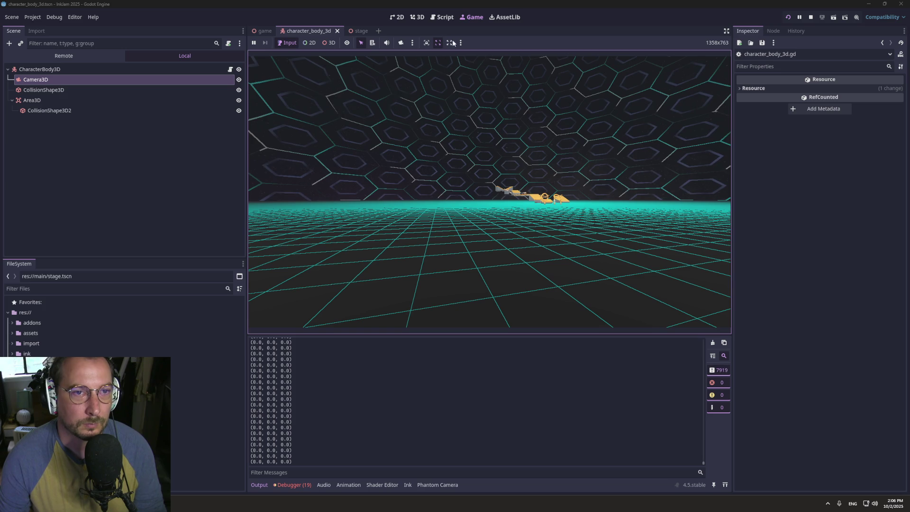
click(437, 17)
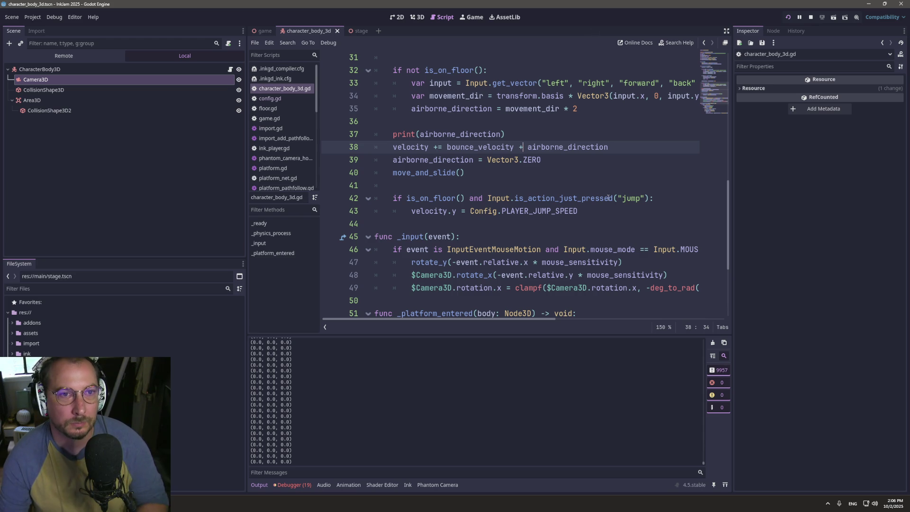
click(472, 17)
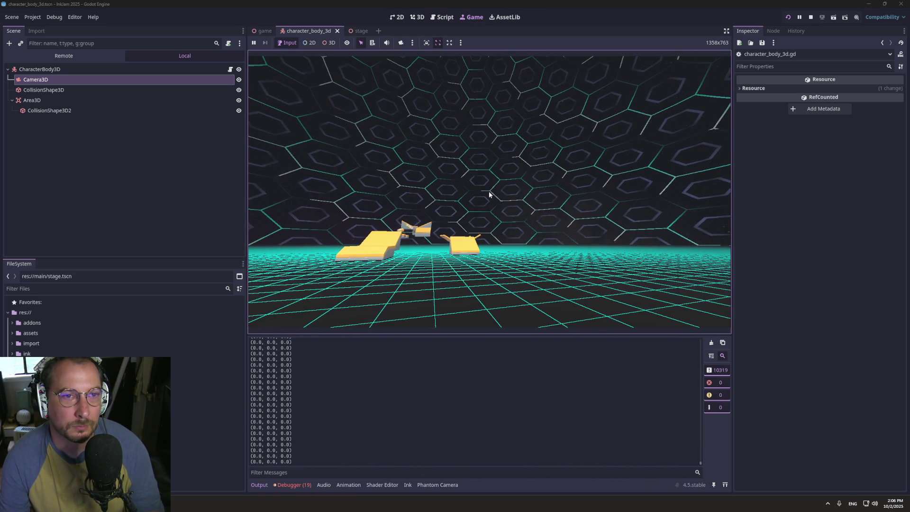
- Change line 35 to `airborne_direction = movement_dir / 2`
click(450, 19)
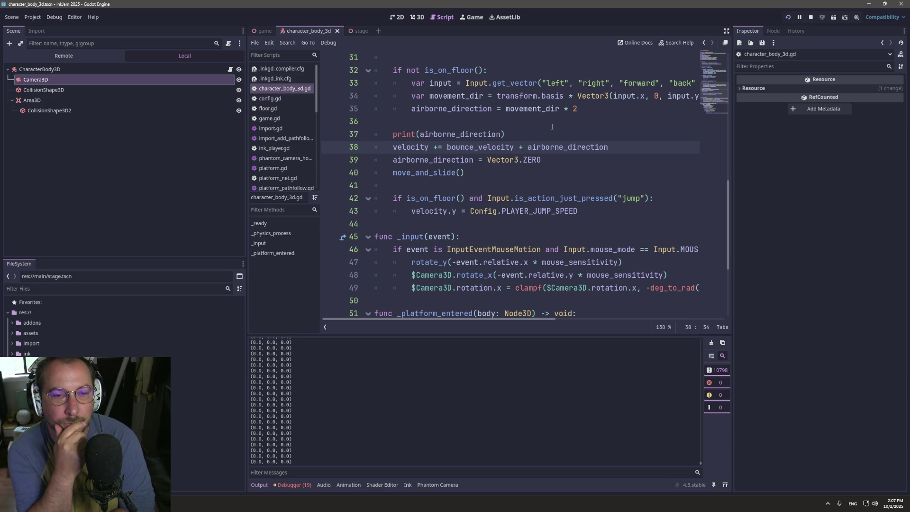
click(627, 109)
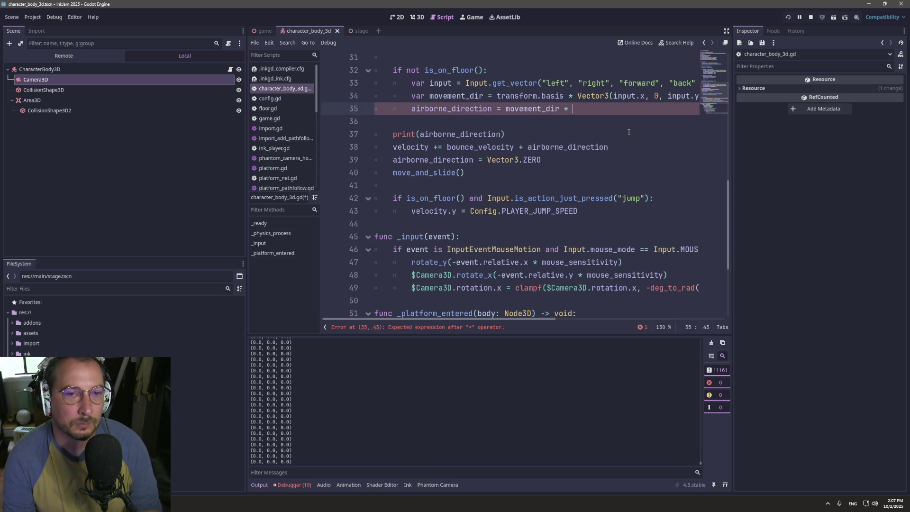
key(BackSpace)
key(BackSpace)
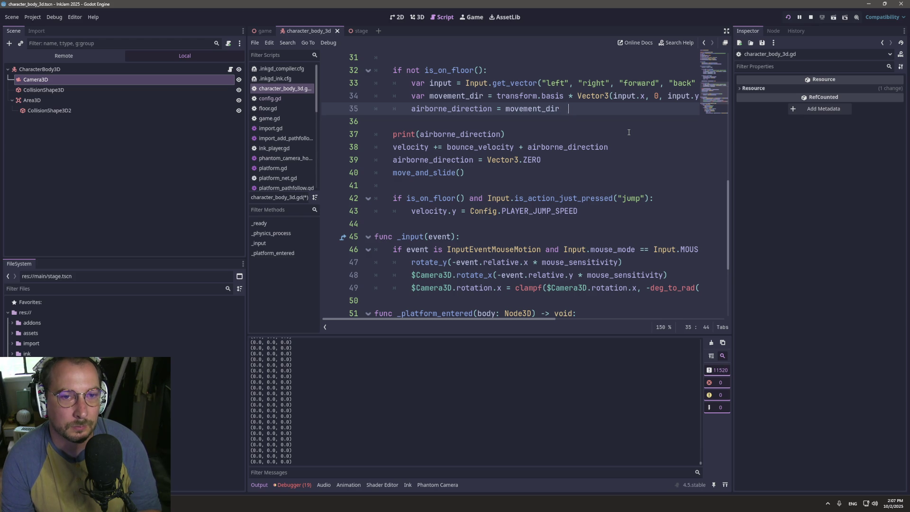
text(/2)
- Delete the airborne_direction print line, keep '+' on line 37, and check the game
triple_click(459, 134)
key(BackSpace)
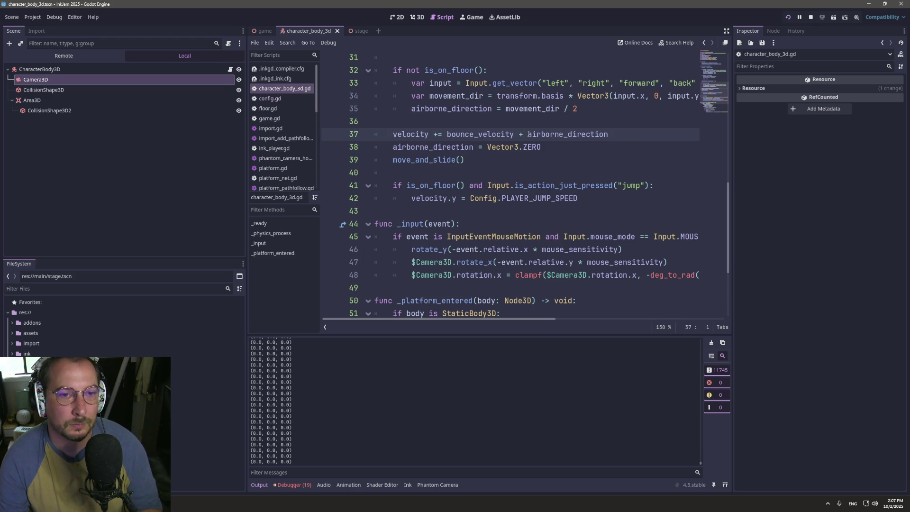
click(522, 134)
text(*)
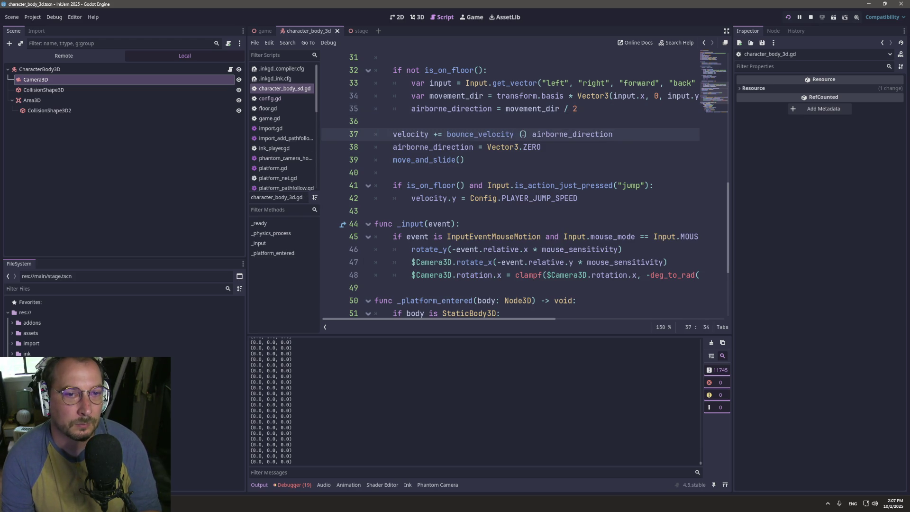
key(BackSpace)
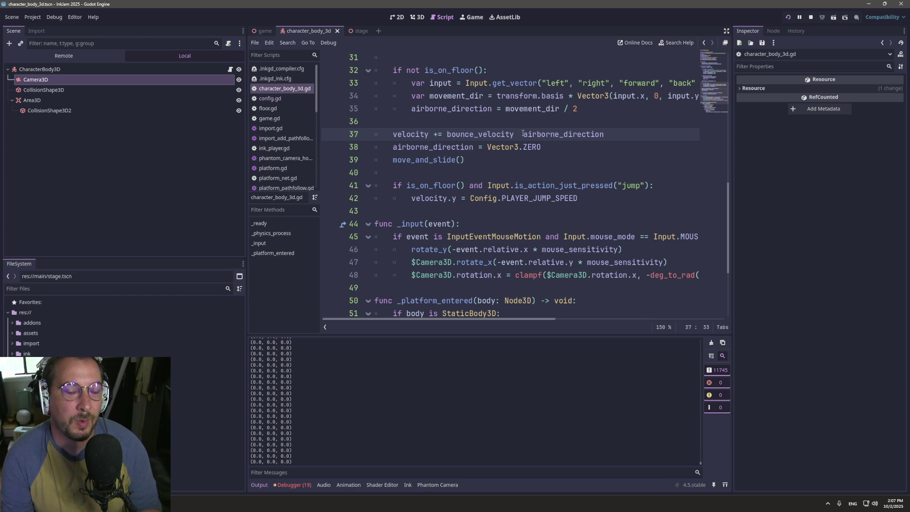
text(+)
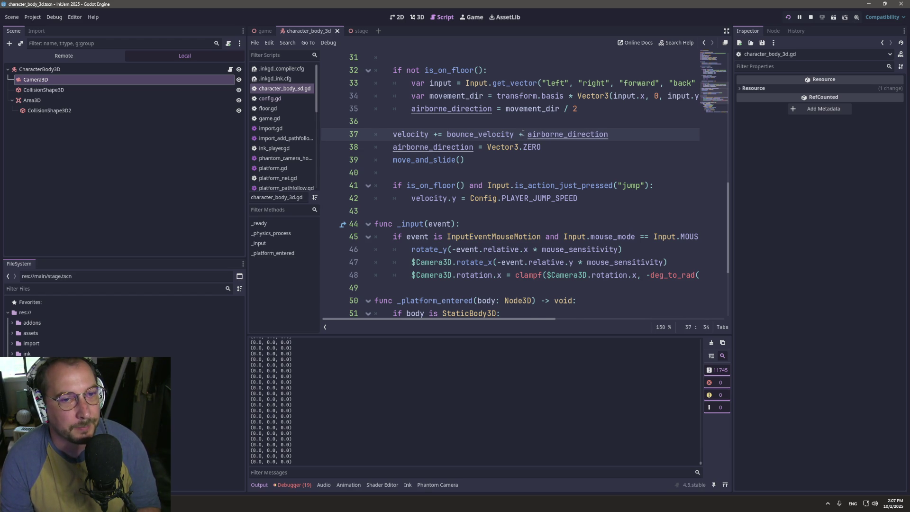
key(Home)
key(Home)
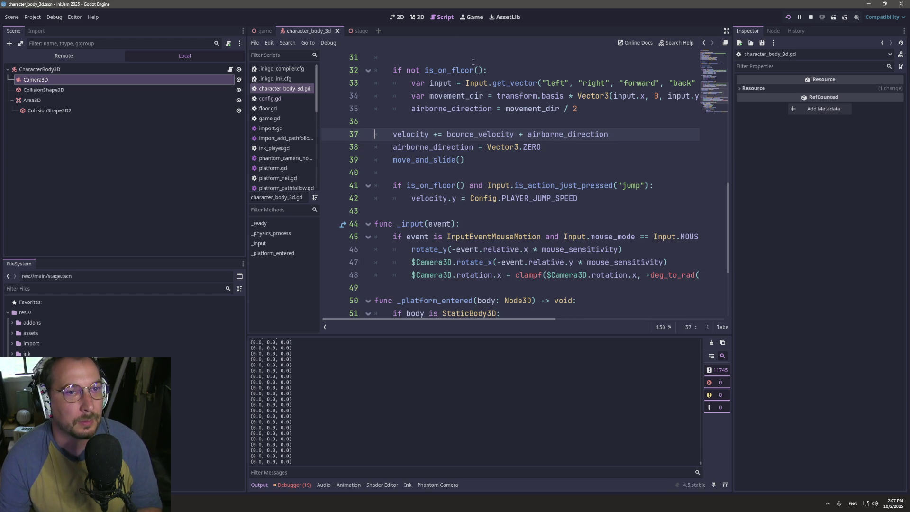
click(474, 17)
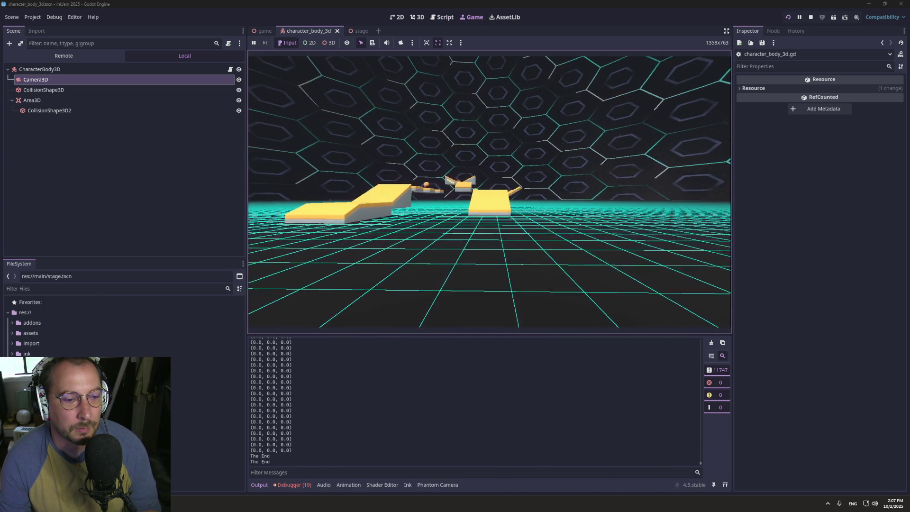
click(442, 17)
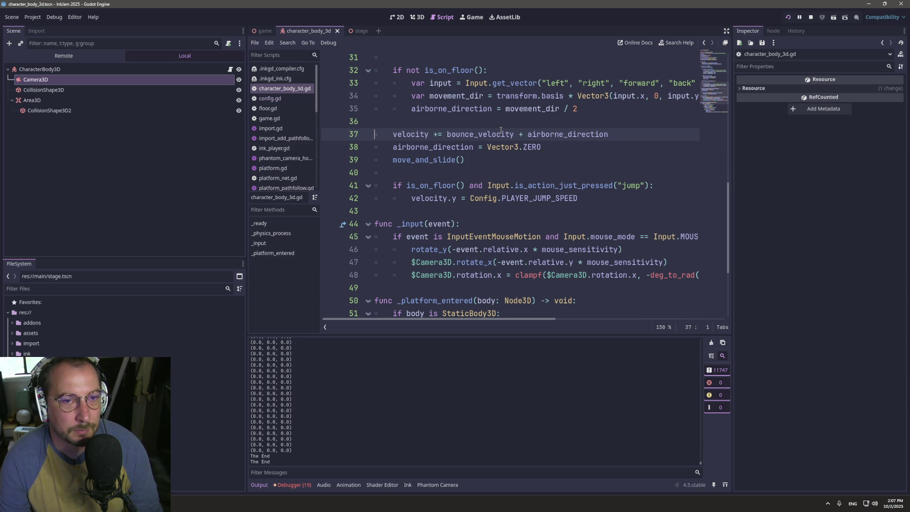
- Move the bounce_velocity decay line below the airborne block to line 36
click(533, 117)
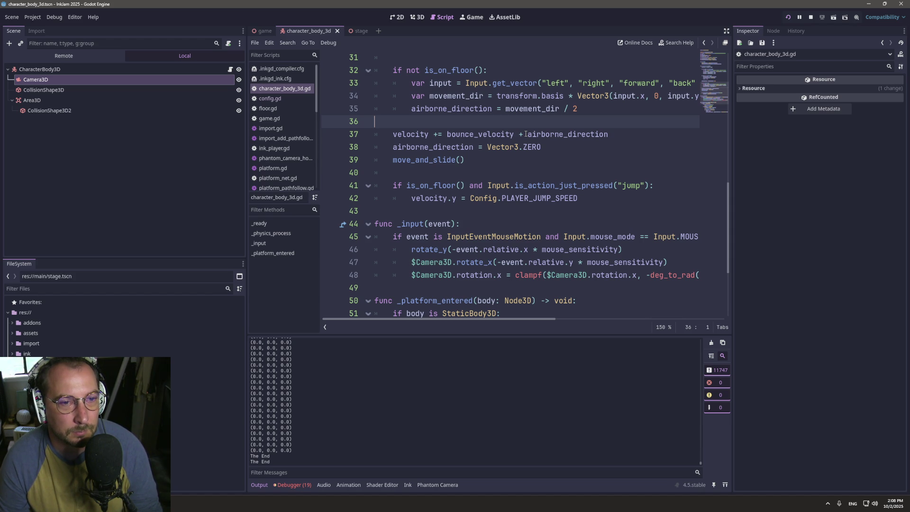
click(524, 134)
triple_click(524, 134)
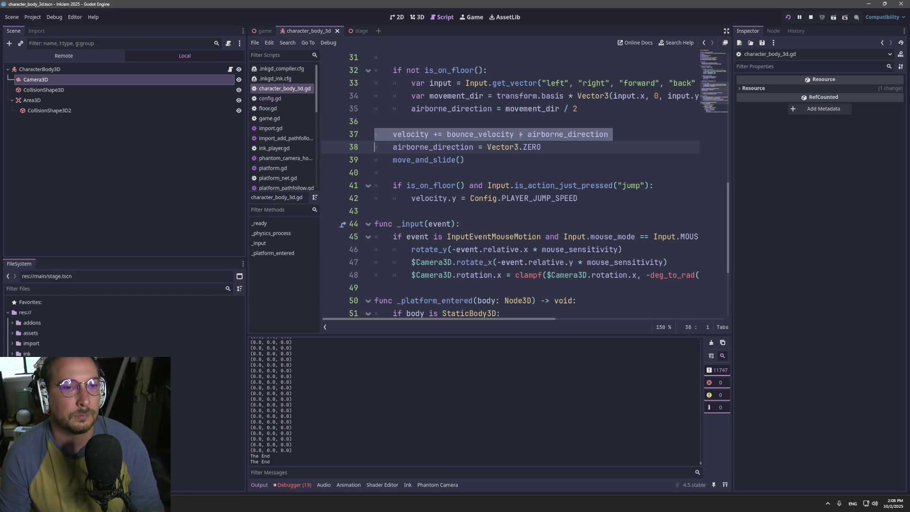
click(524, 135)
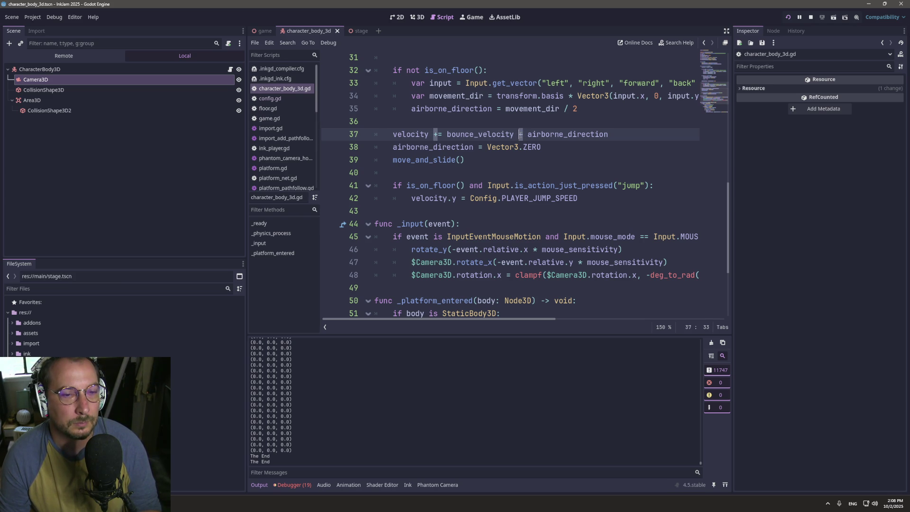
scroll(464, 124, up, 2)
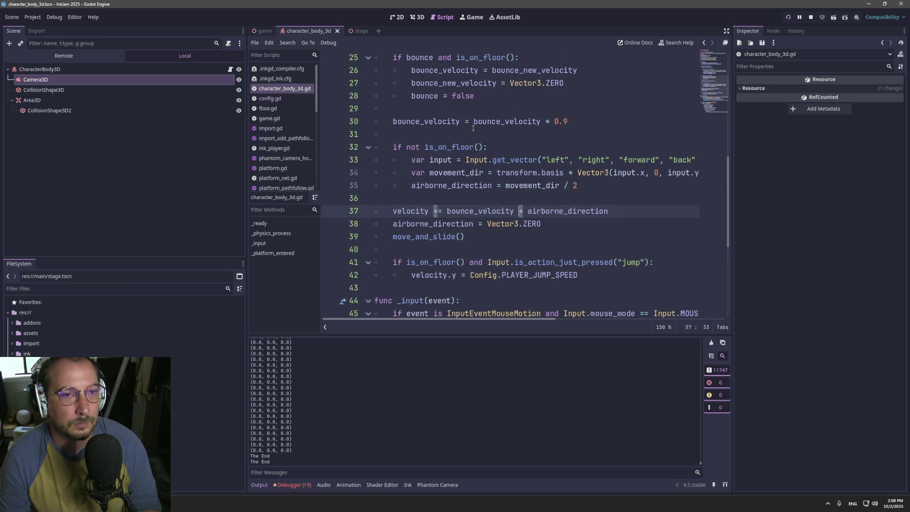
click(436, 122)
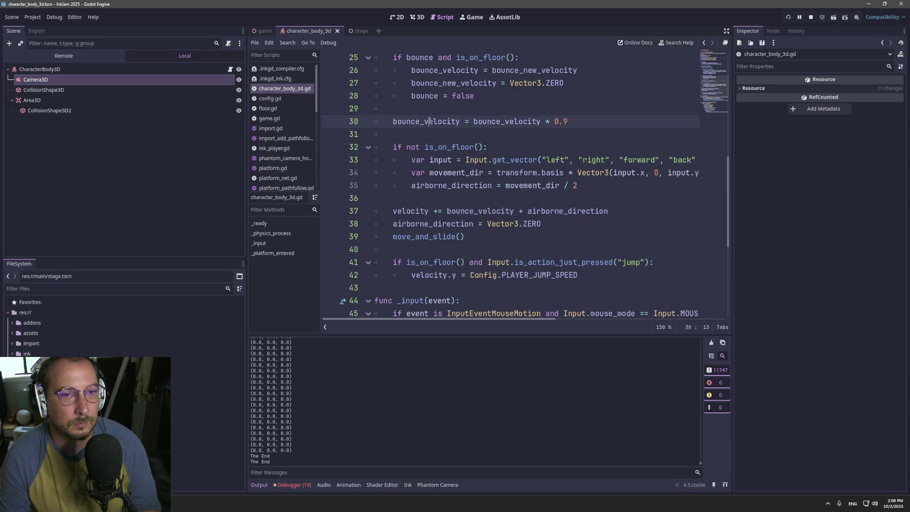
click(436, 199)
triple_click(425, 121)
key(ctrl+x)
click(415, 187)
key(ctrl+v)
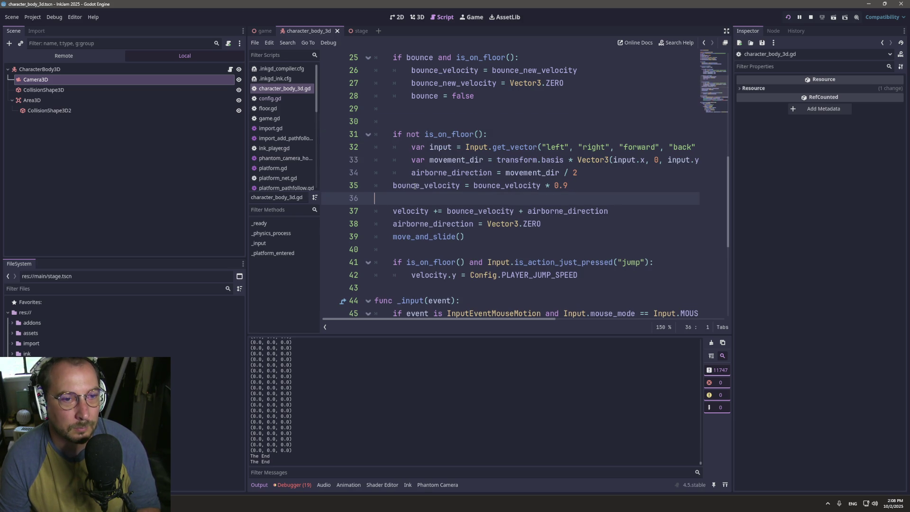
click(392, 185)
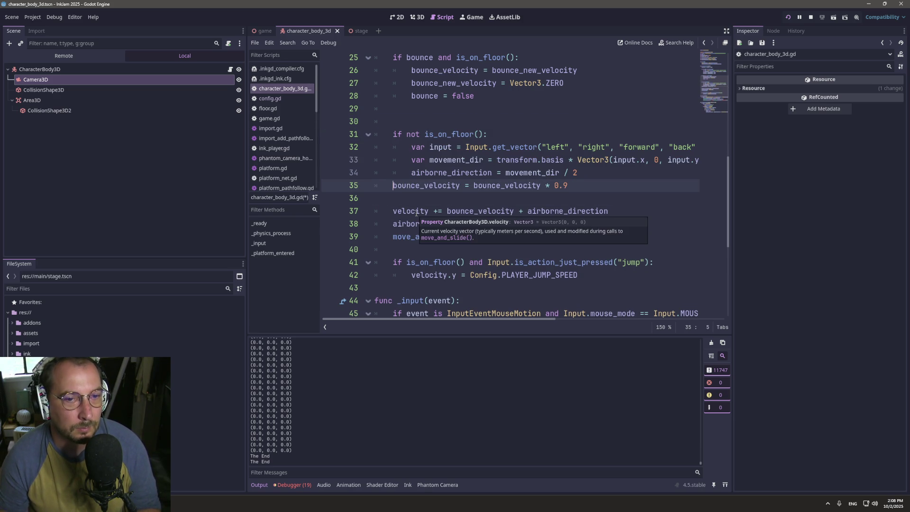
key(alt+Down)
- Make the decay line multiply by `0.9 * airborne_direction` and drop airborne_direction from the velocity line
key(End)
text(*)
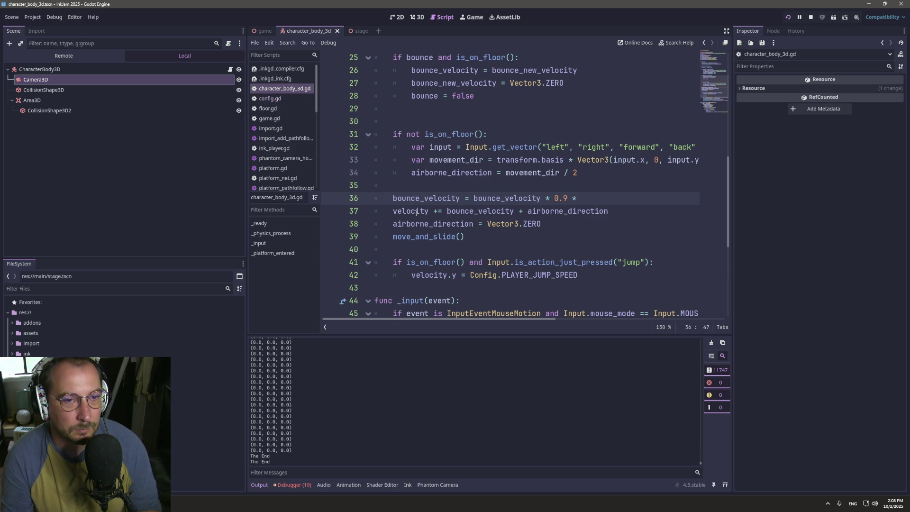
click(493, 173)
key(ctrl+s)
click(590, 210)
click(592, 199)
text(airborne_direction)
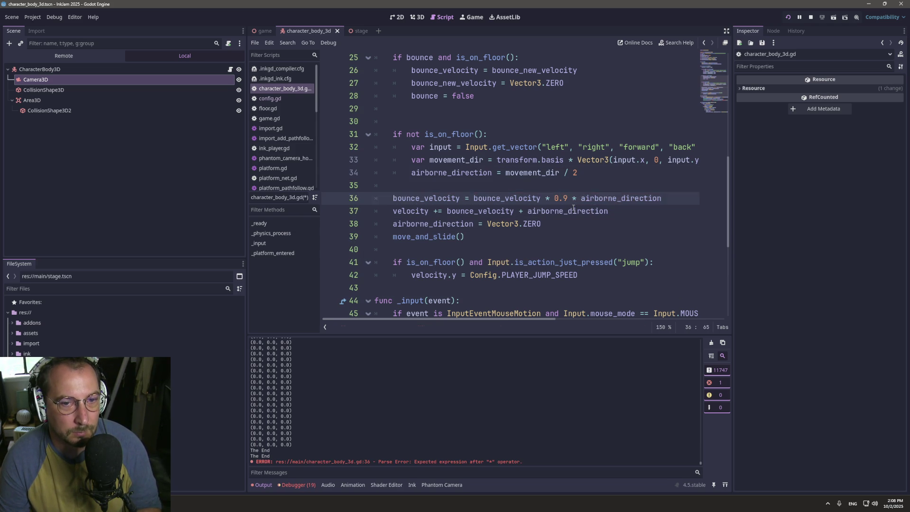
double_click(574, 209)
key(BackSpace)
key(BackSpace)
key(BackSpace)
key(BackSpace)
key(ctrl+s)
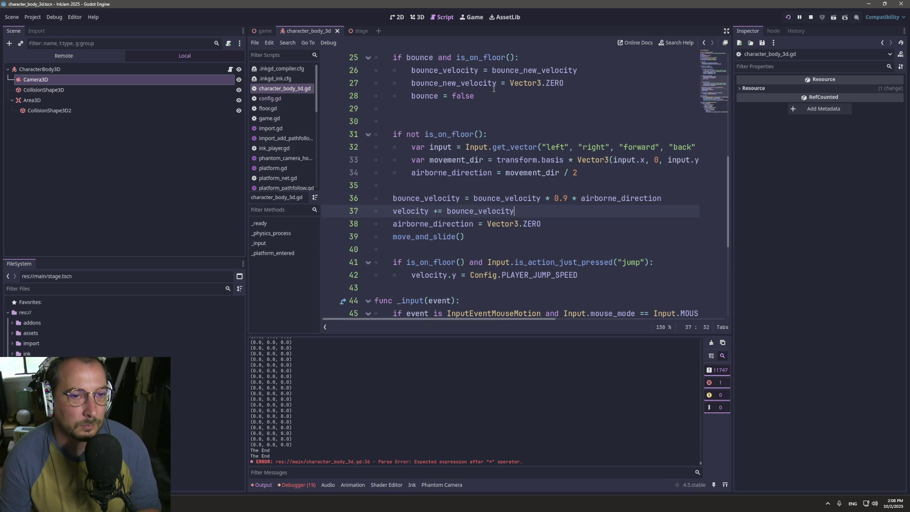
- Test the game twice, then open a new line after the decay line
click(463, 14)
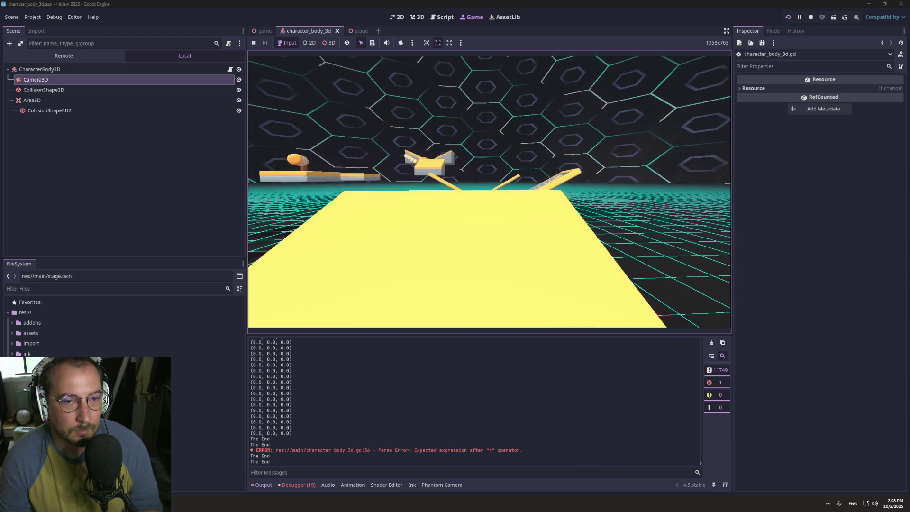
click(444, 18)
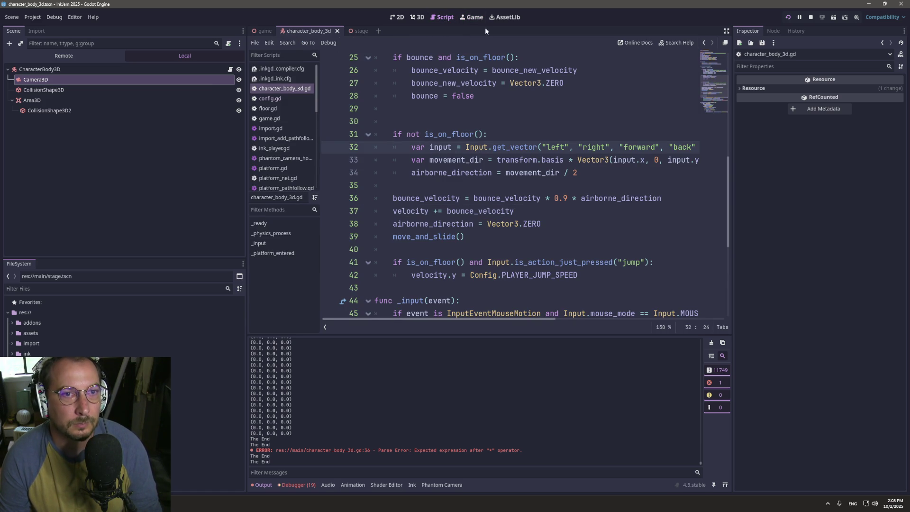
click(473, 17)
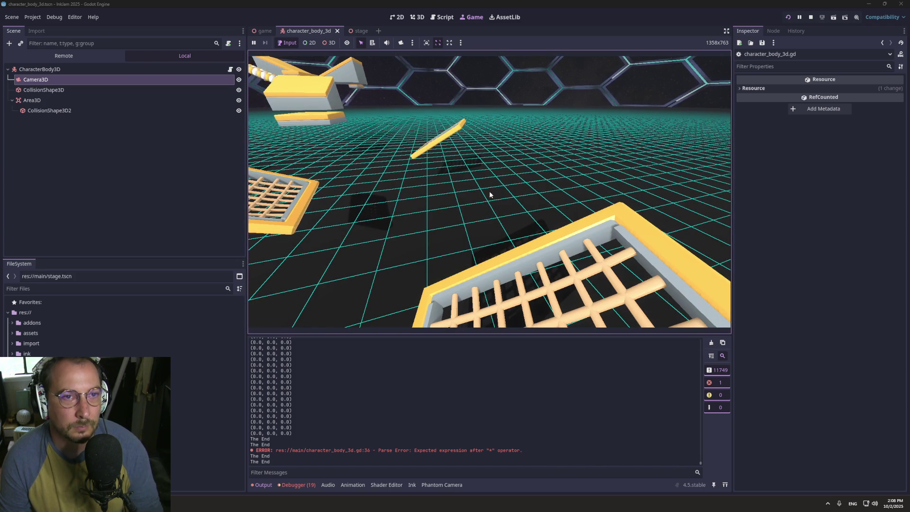
click(447, 18)
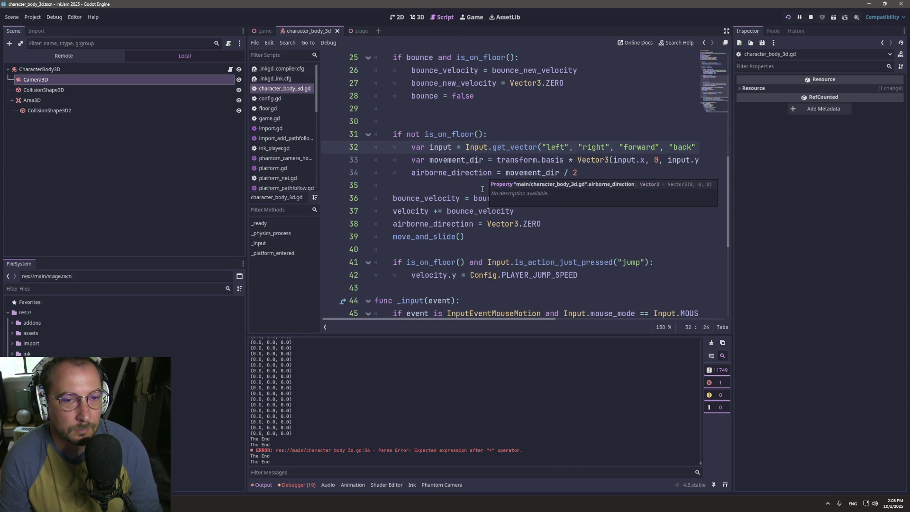
mouse_move(476, 195)
mouse_down()
mouse_move(514, 211)
mouse_move(671, 199)
mouse_up()
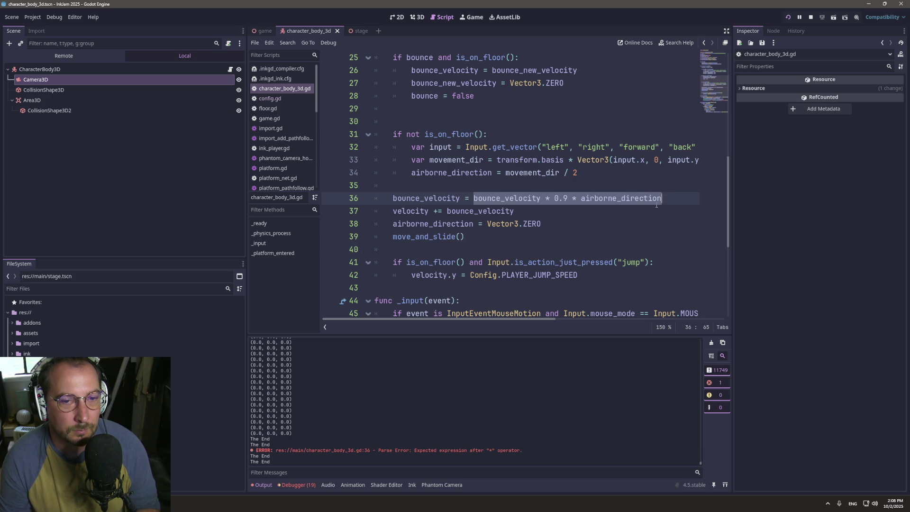
click(572, 199)
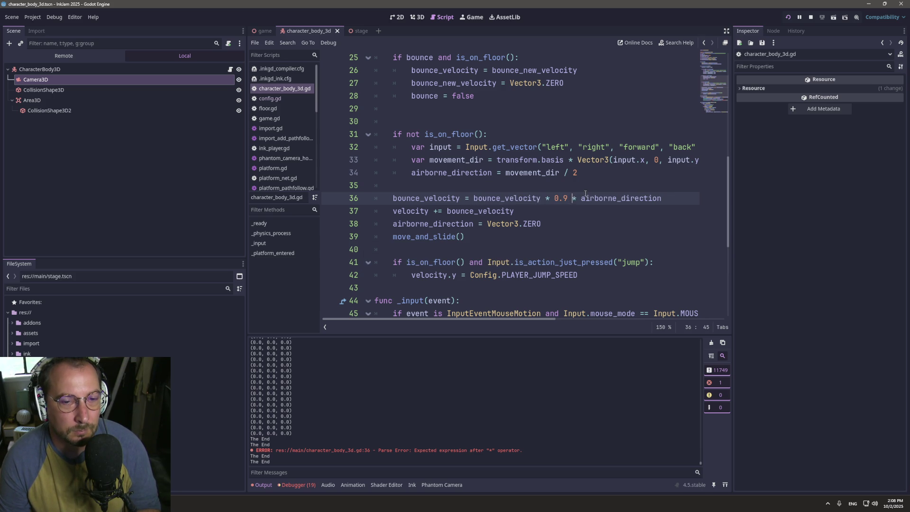
double_click(443, 198)
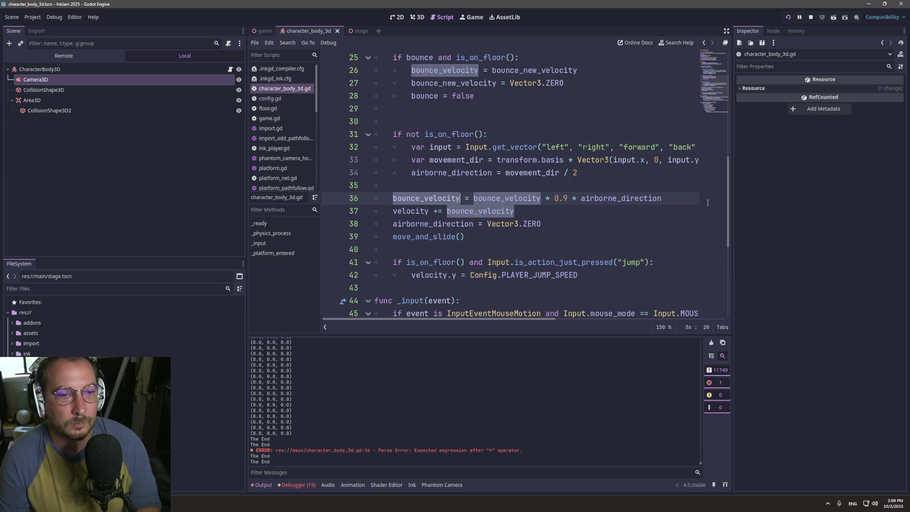
click(684, 201)
scroll(683, 207, up, 1)
key(Return)
- Add `print(bounce_velocity)` after the decay line, clear the Output, and test the game
text(print(bounce_velocity)
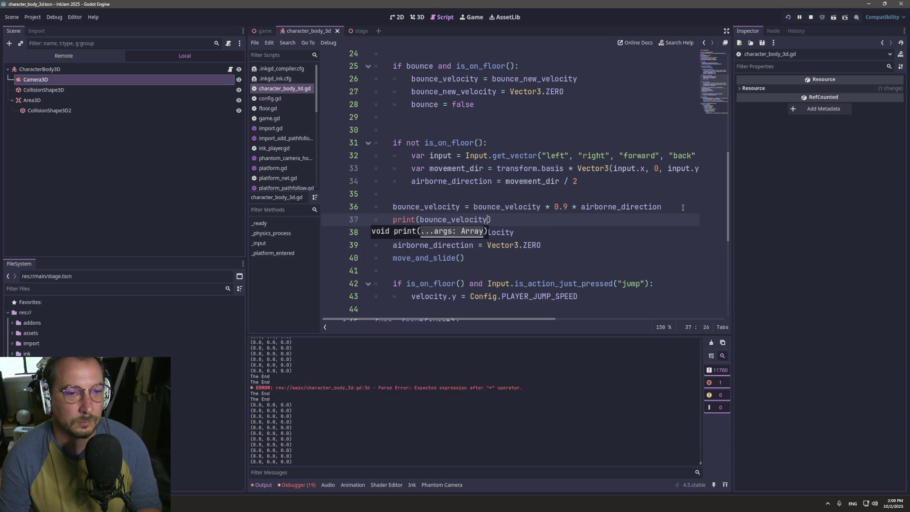
click(712, 342)
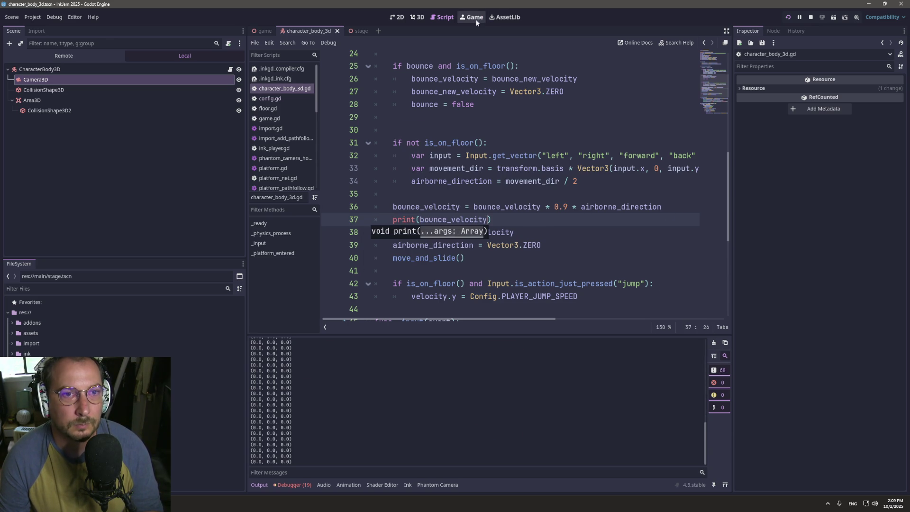
click(476, 19)
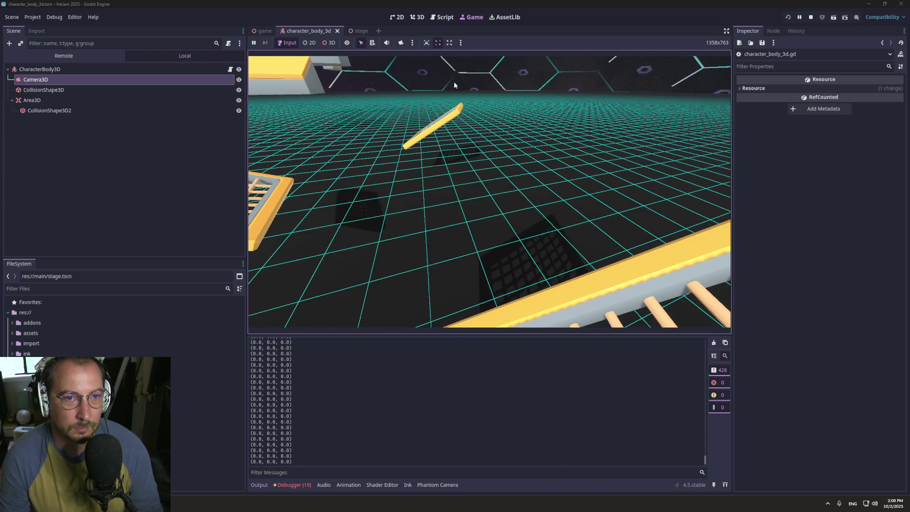
click(442, 17)
- Add airborne_direction to the print call and read the printed pairs in the game
double_click(458, 186)
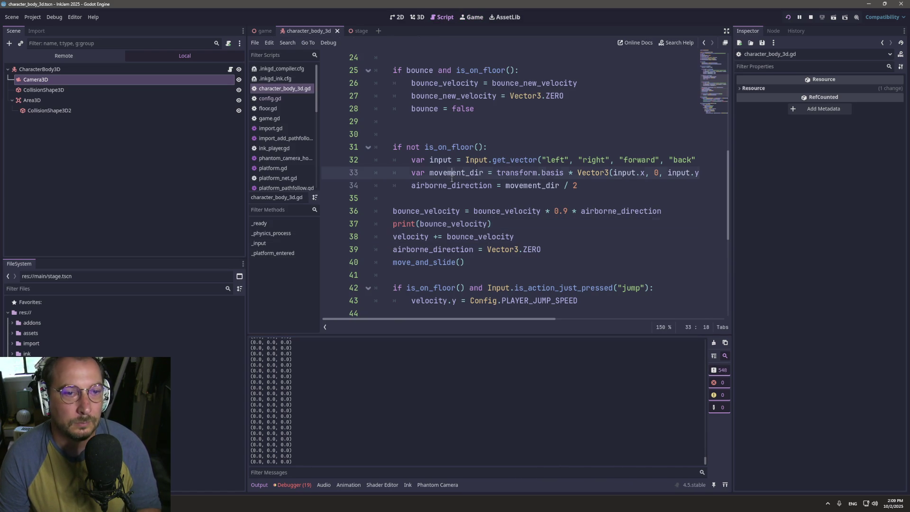
key(ctrl+c)
click(418, 224)
key(ctrl+v)
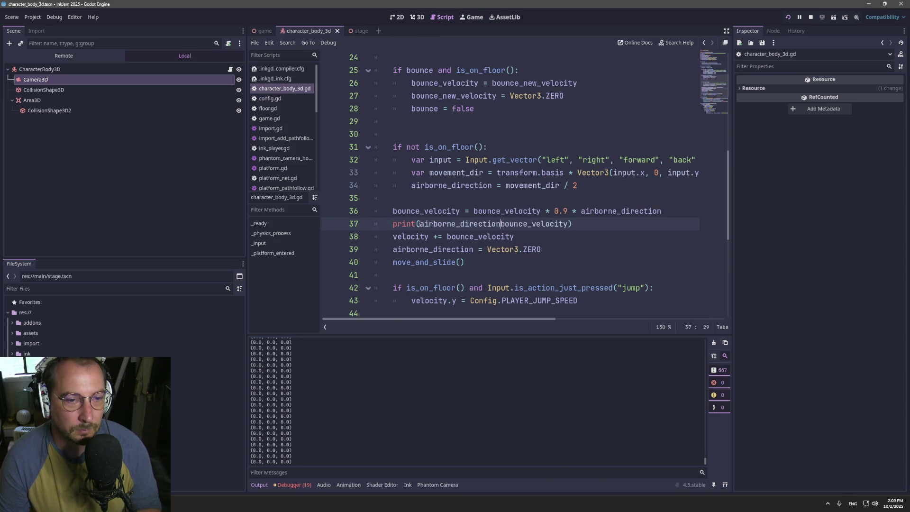
text(,)
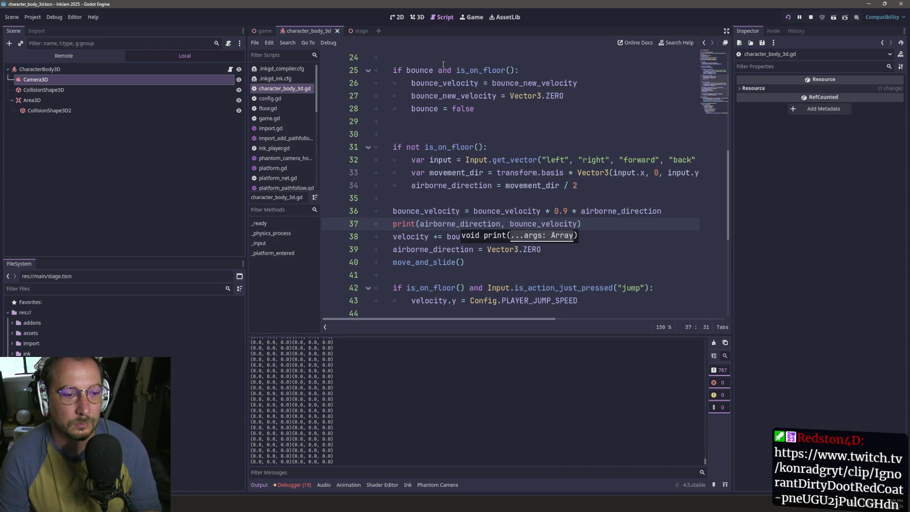
click(478, 17)
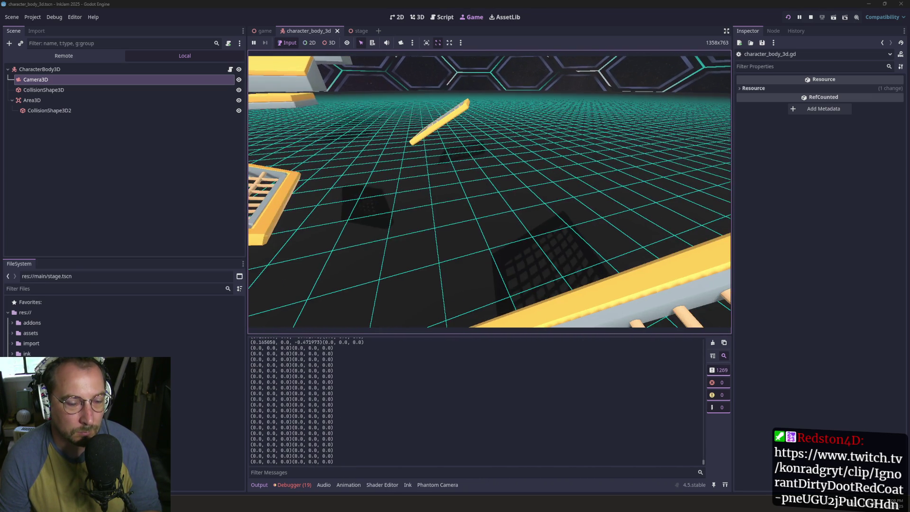
click(441, 19)
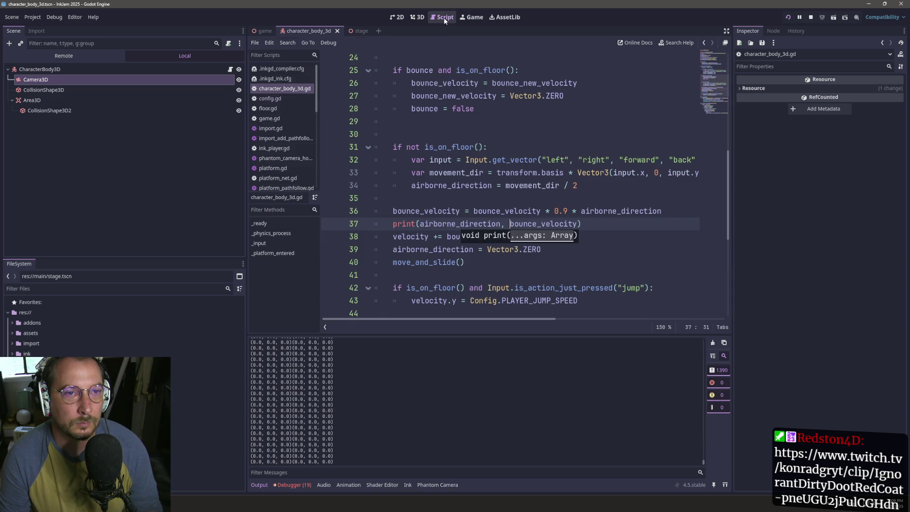
- Move `* airborne_direction` from the decay line into the print on line 38, then run with F5
click(521, 190)
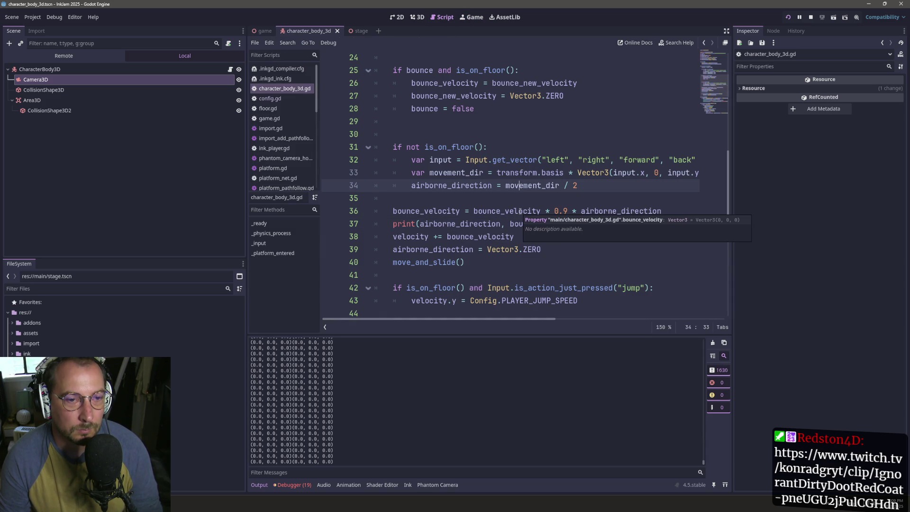
click(575, 212)
key(shift+Right)
key(shift+Right)
key(shift+Right)
key(Up)
drag(573, 211, 674, 214)
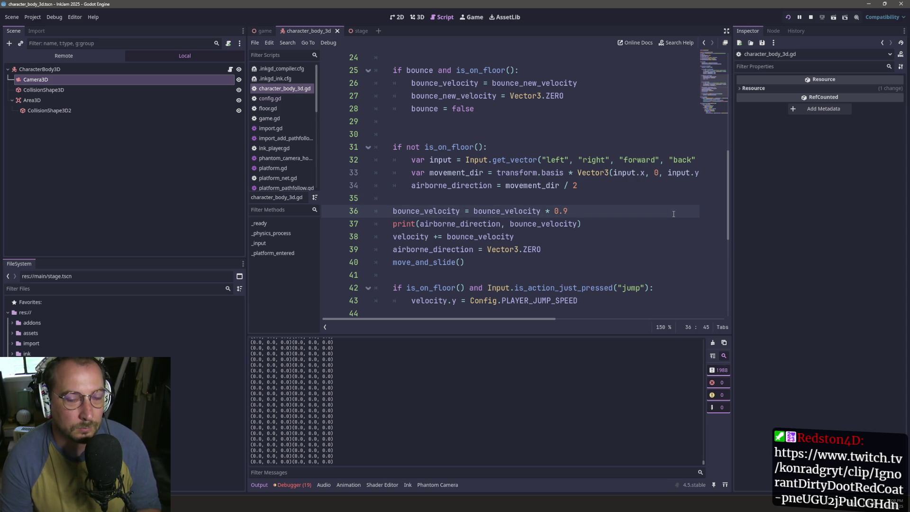
click(544, 236)
text(* airborne_direction)
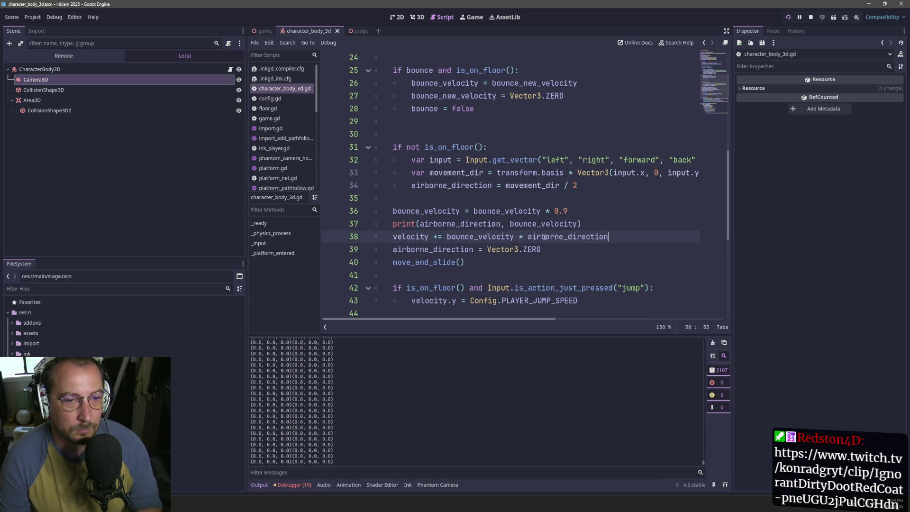
key(F5)
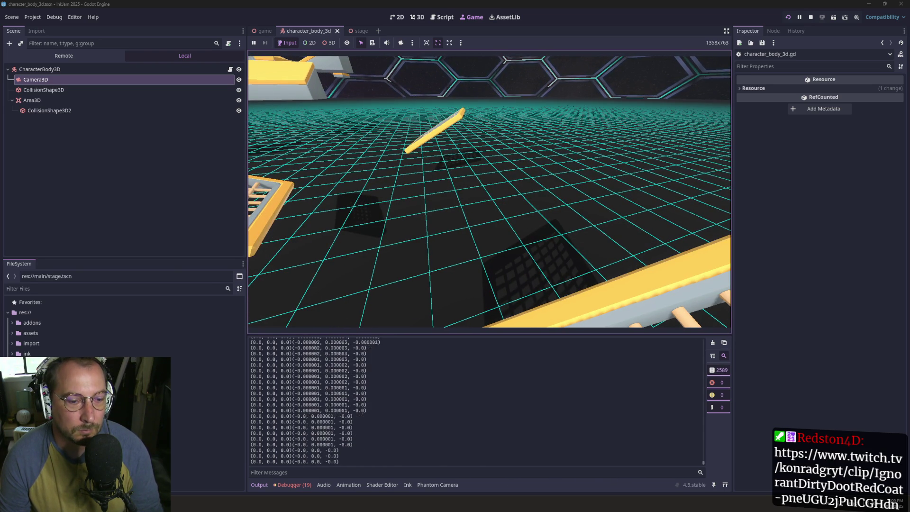
click(443, 17)
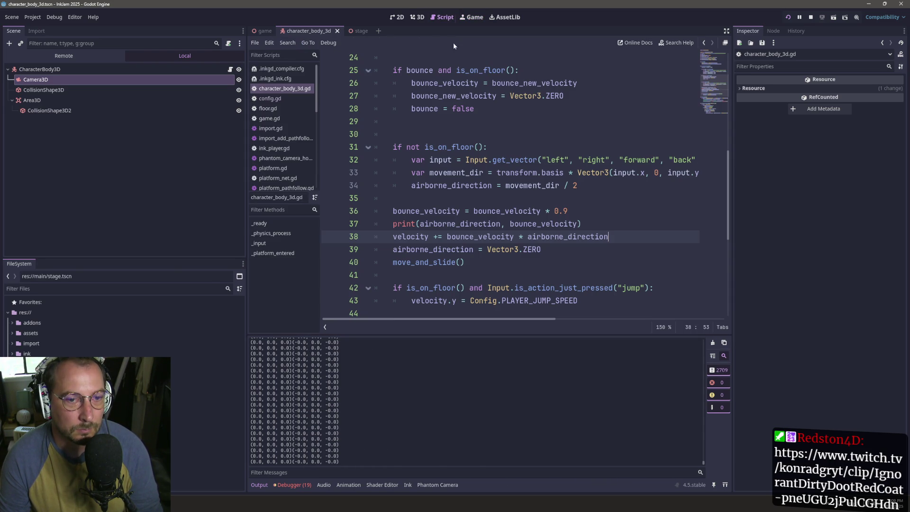
- Remove the leftover airborne factor from line 38, save, and return to the running game
click(514, 236)
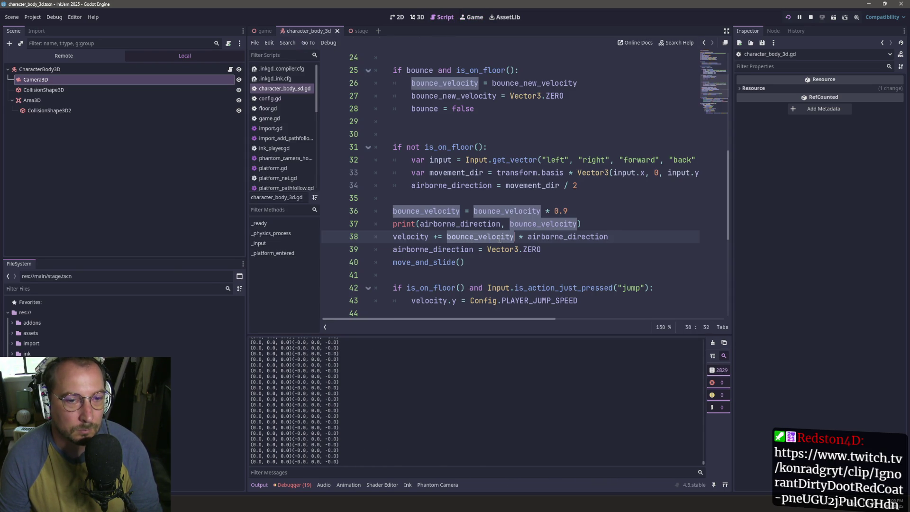
click(479, 241)
mouse_move(447, 237)
mouse_down()
mouse_move(622, 232)
mouse_move(543, 223)
mouse_up()
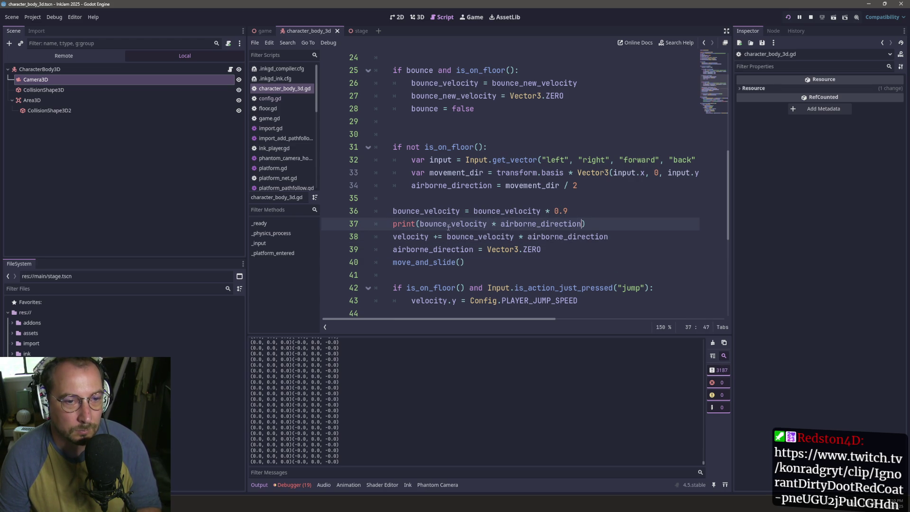
click(558, 236)
key(BackSpace)
key(BackSpace)
key(BackSpace)
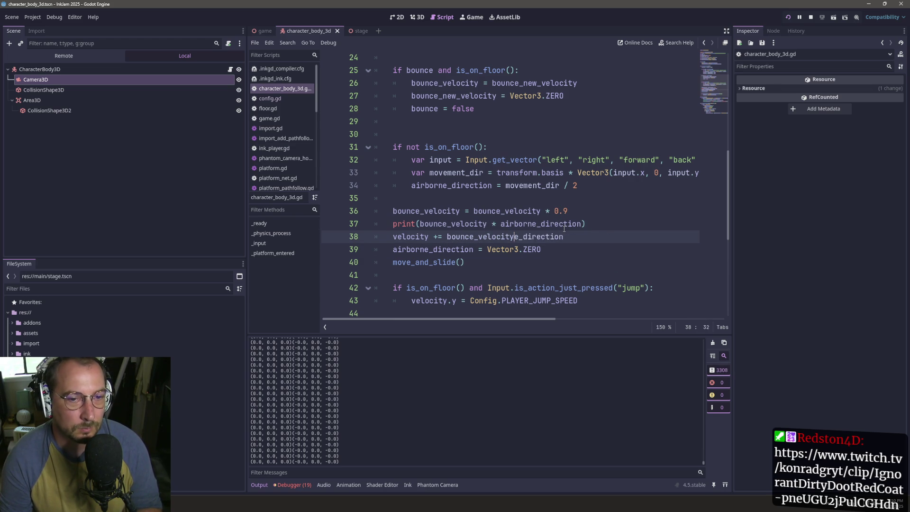
key(ctrl+s)
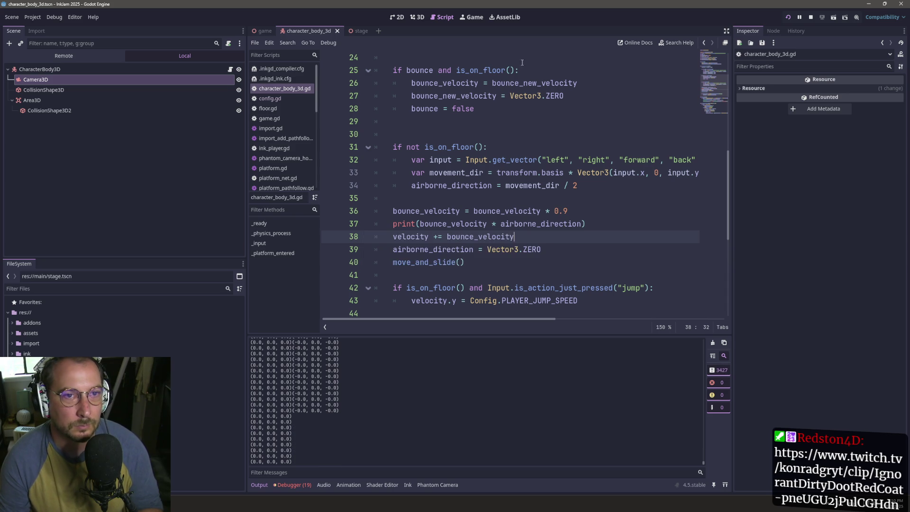
click(464, 21)
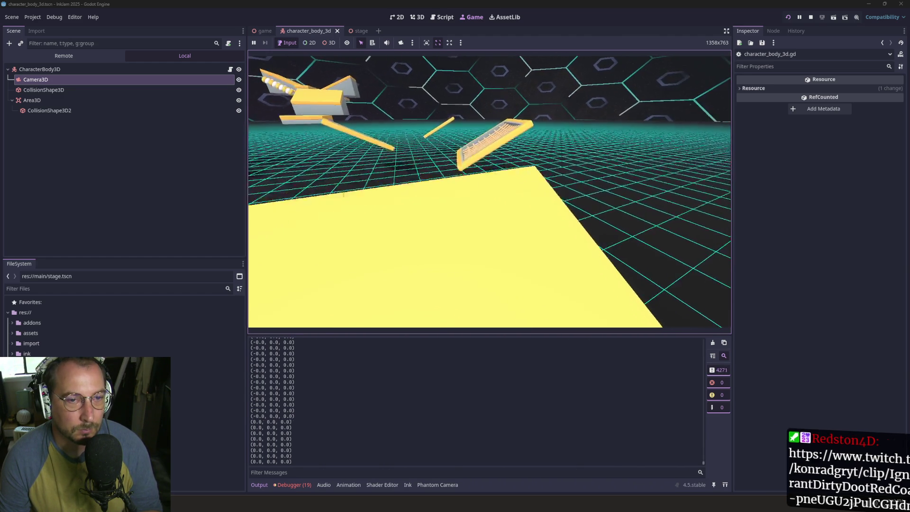
- Fly the character toward a grate platform with W while watching the decaying bounce values
key(w)
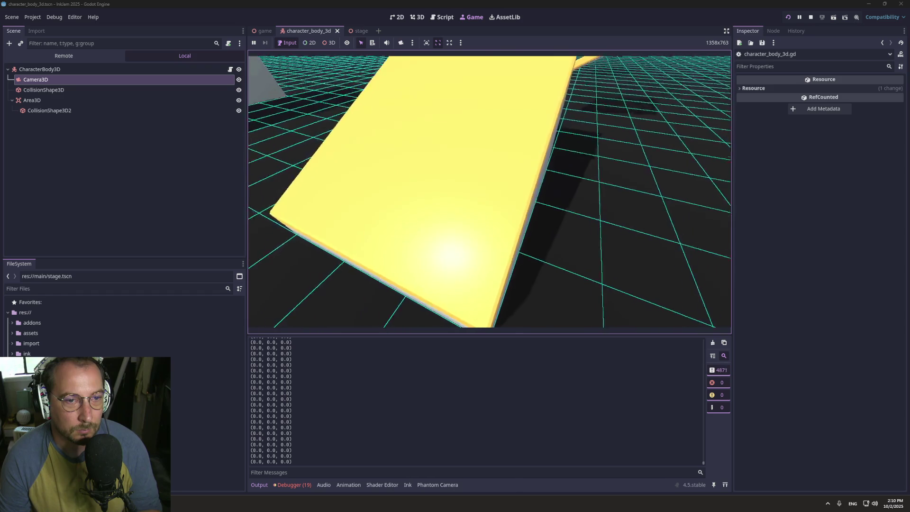
click(442, 17)
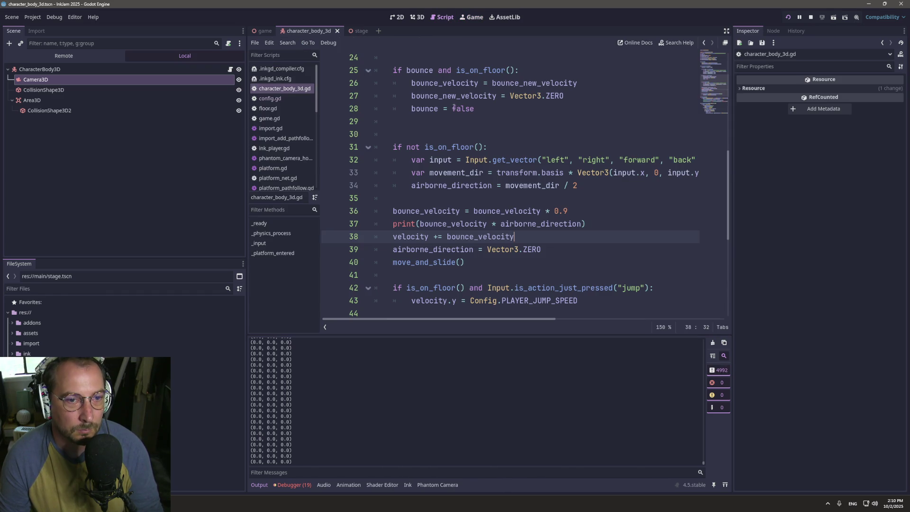
- Replace bounce_velocity on line 38 with `bounce_velocity * airborne_direction` and test the game
click(421, 224)
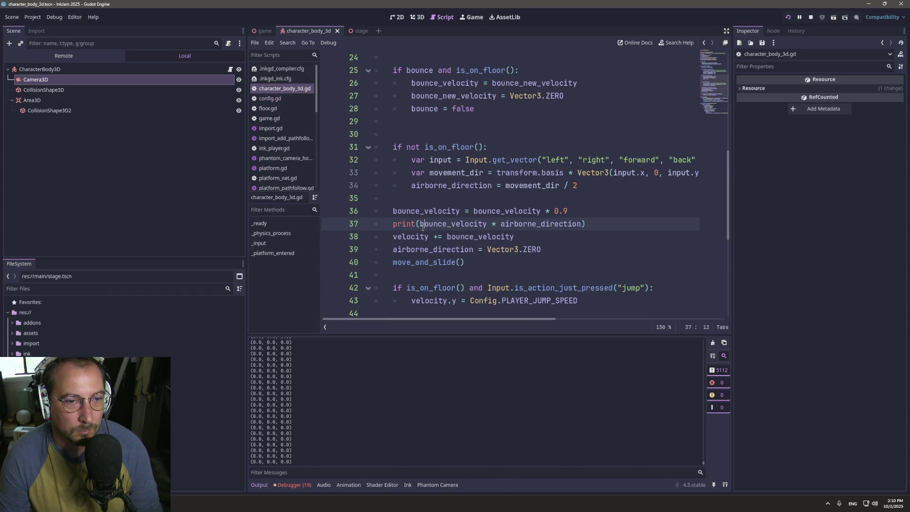
mouse_move(426, 226)
mouse_down()
mouse_move(545, 251)
mouse_move(585, 225)
mouse_up()
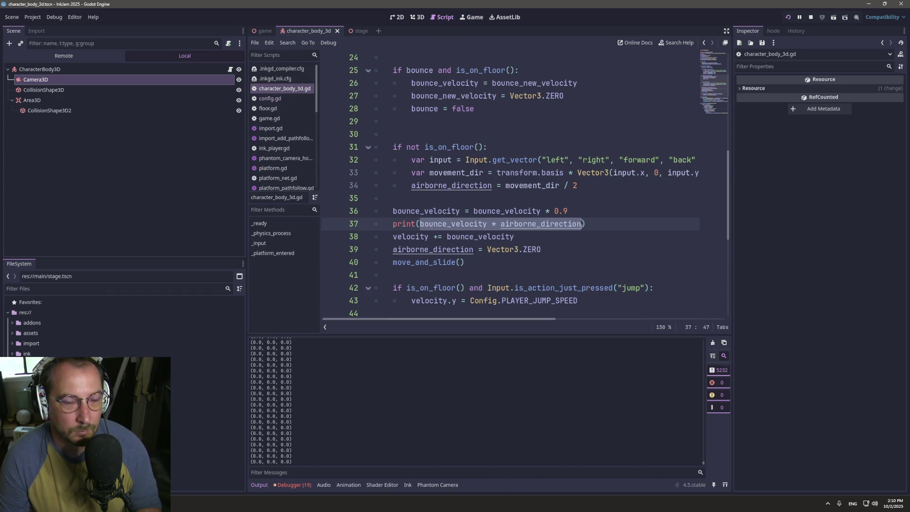
click(509, 193)
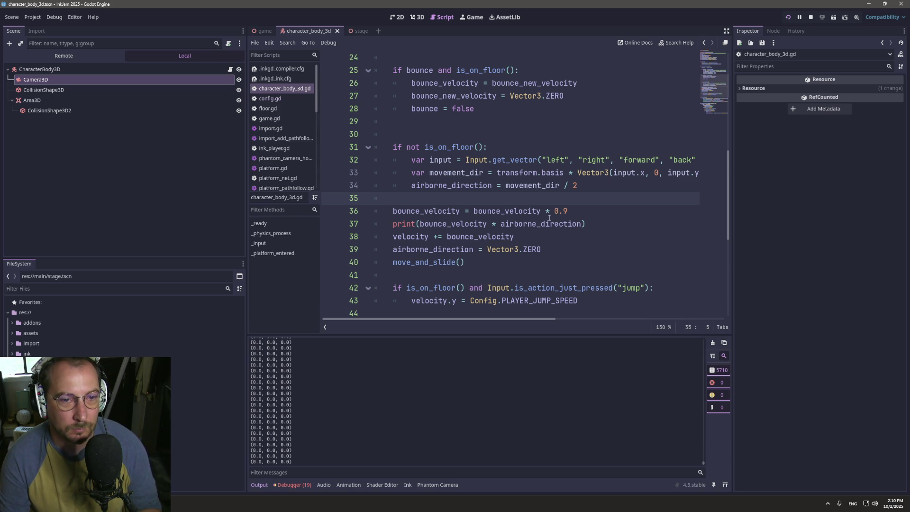
mouse_move(420, 226)
mouse_down()
mouse_move(484, 237)
mouse_move(579, 223)
mouse_up()
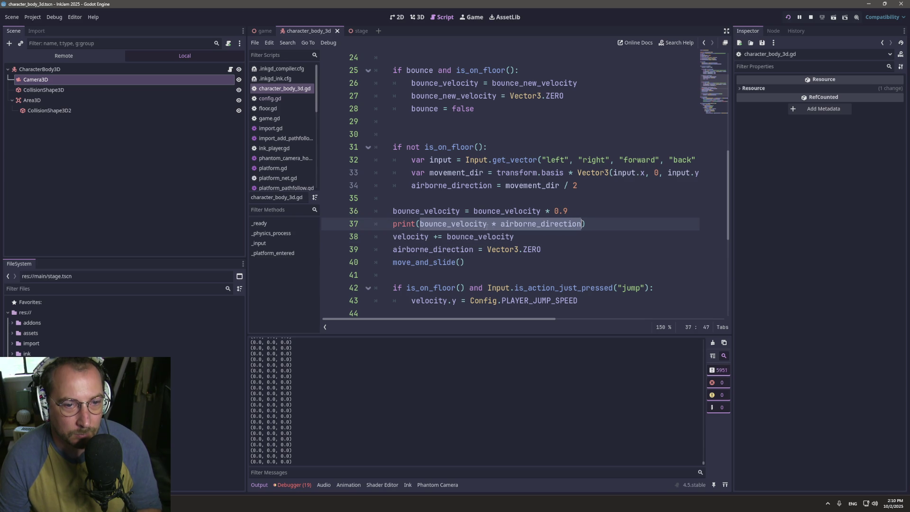
double_click(455, 236)
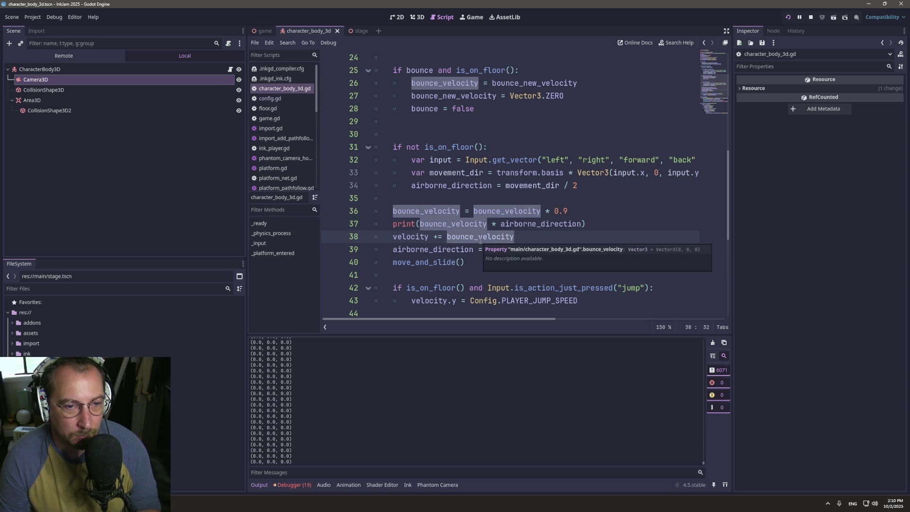
key(ctrl+v)
click(471, 17)
click(507, 161)
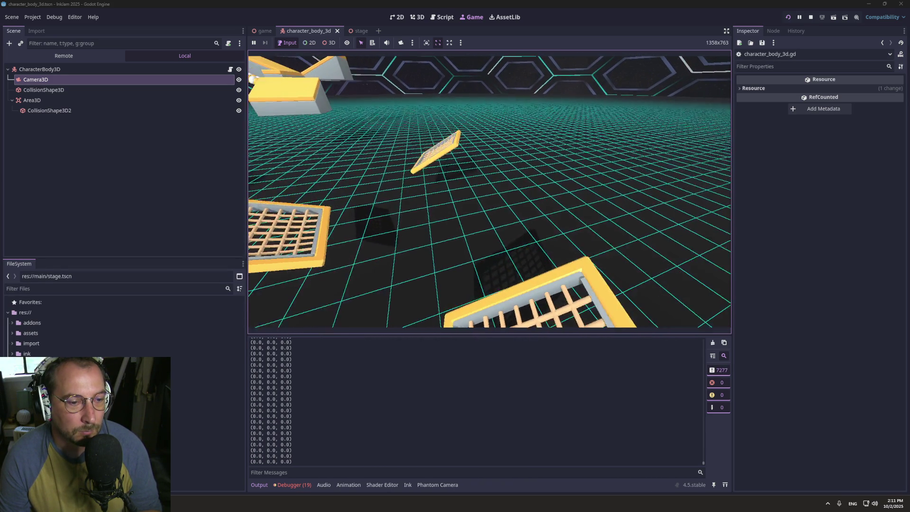
click(442, 17)
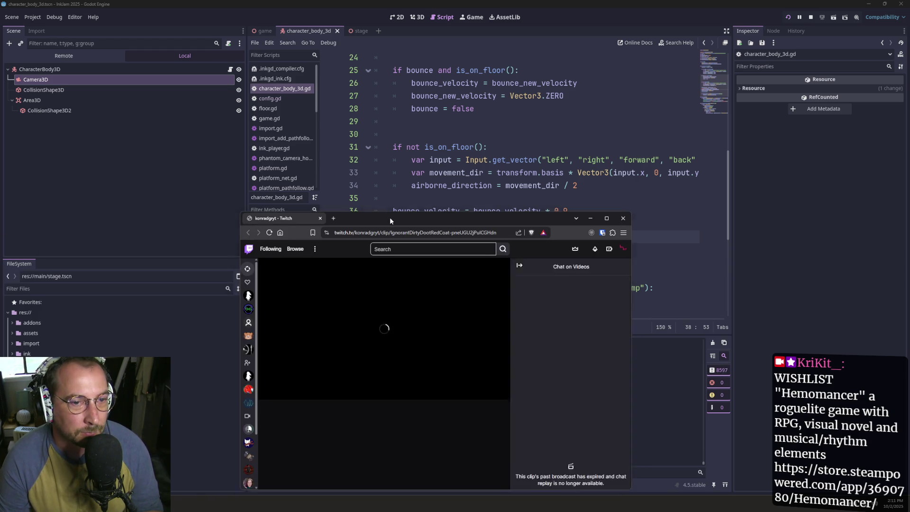
double_click(389, 217)
scroll(207, 315, down, 5)
scroll(206, 317, up, 1)
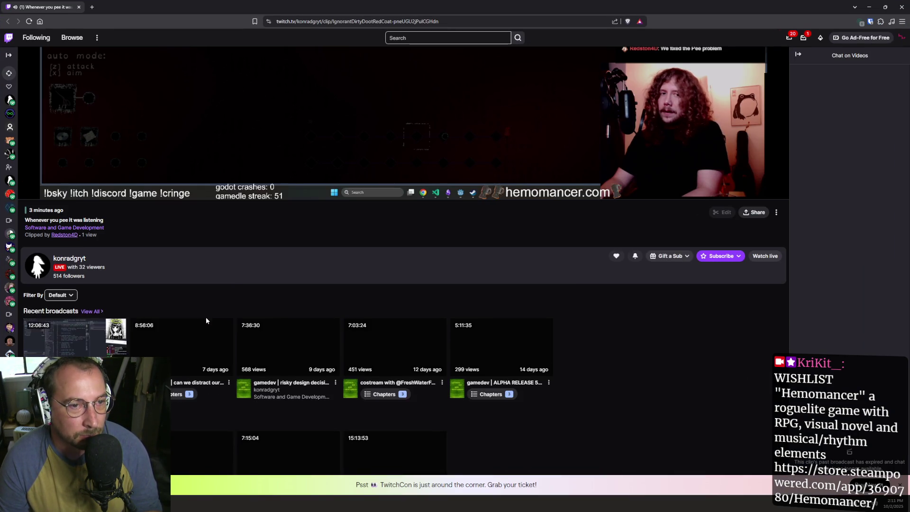
scroll(238, 274, up, 5)
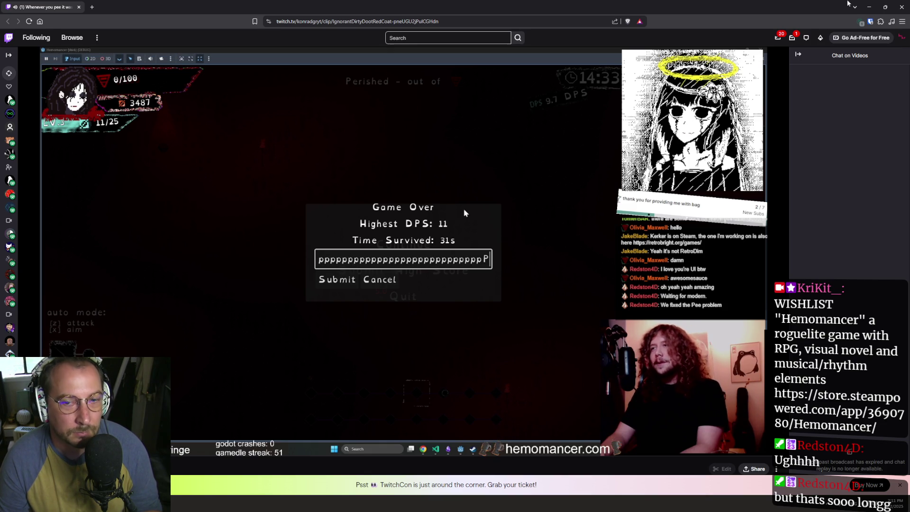
click(902, 10)
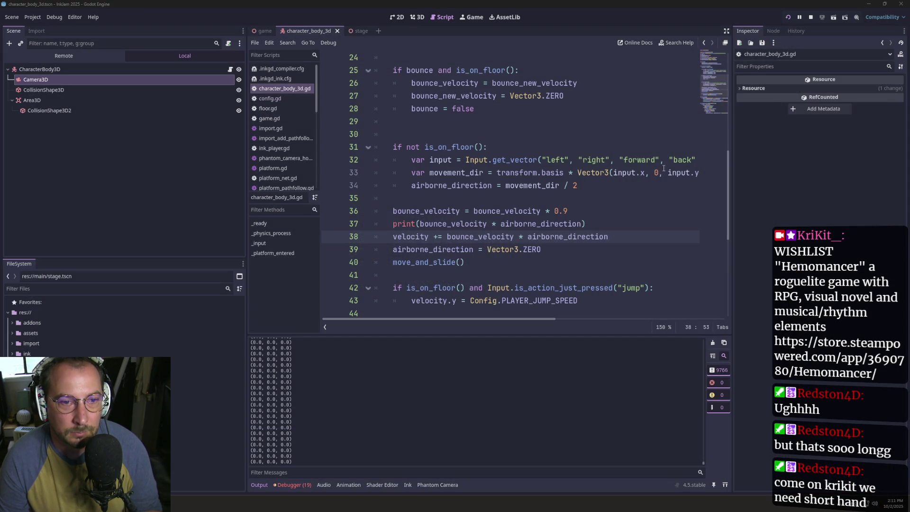
- Inspect where movement_dir and airborne_direction are used in the script, and save it
click(497, 260)
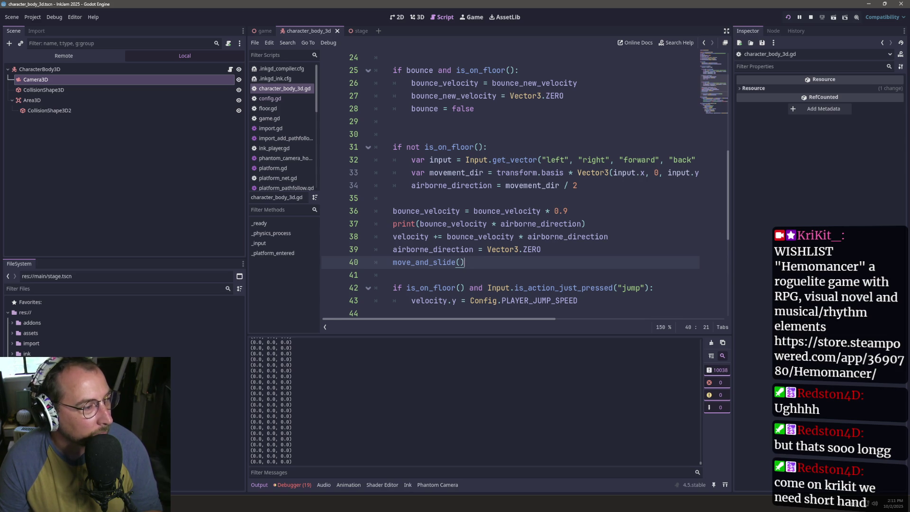
click(402, 196)
click(499, 181)
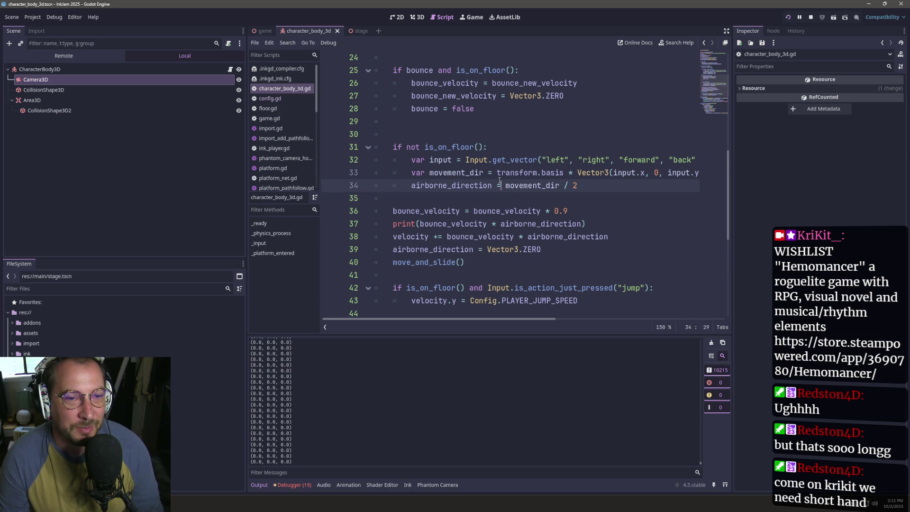
double_click(535, 186)
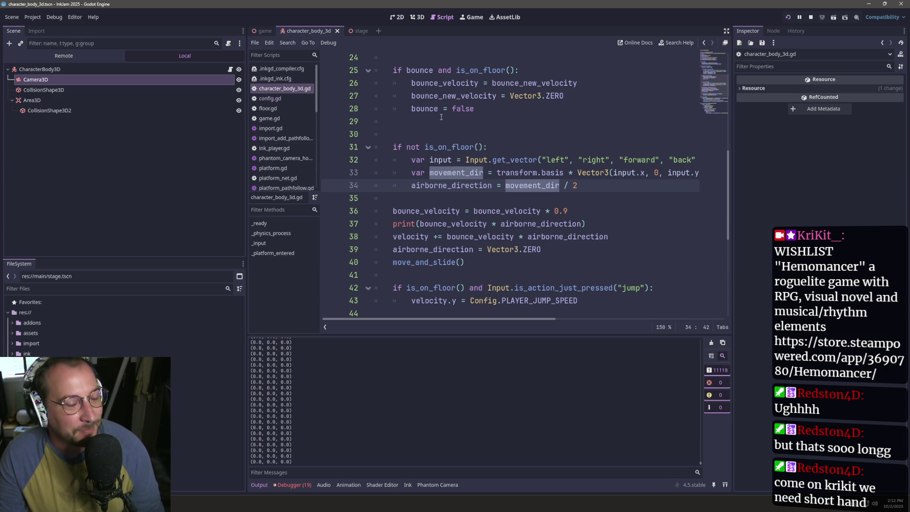
click(503, 172)
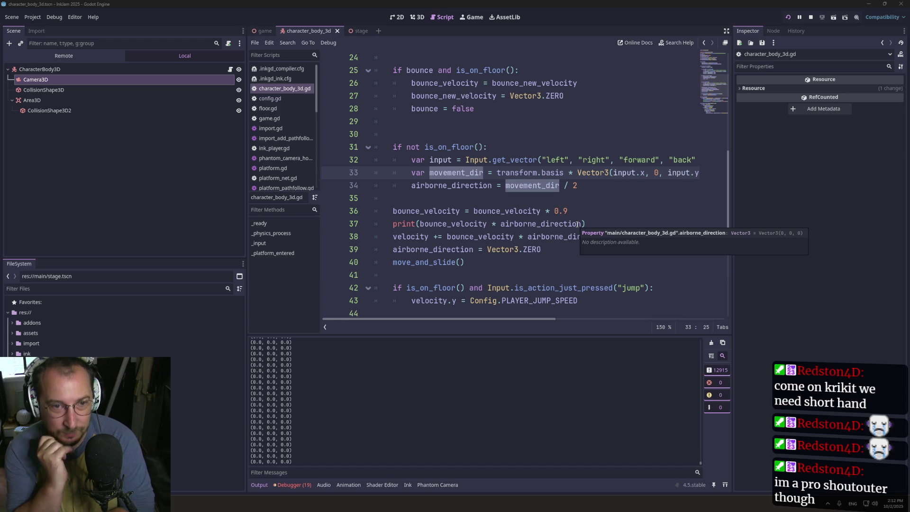
double_click(524, 224)
key(ctrl+s)
double_click(431, 185)
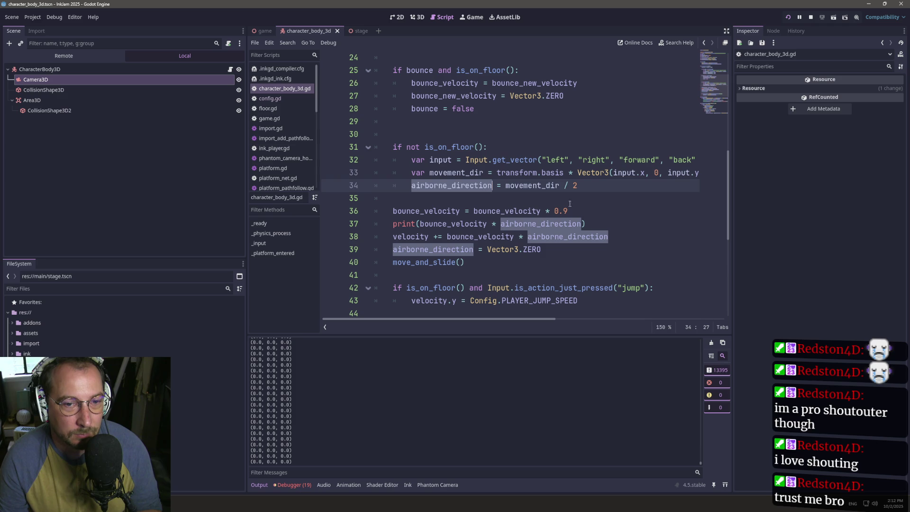
- Add 'if airborne_direction != Vector3.ZERO:' after the decay line and indent the print beneath it
click(567, 210)
key(Return)
text(if )
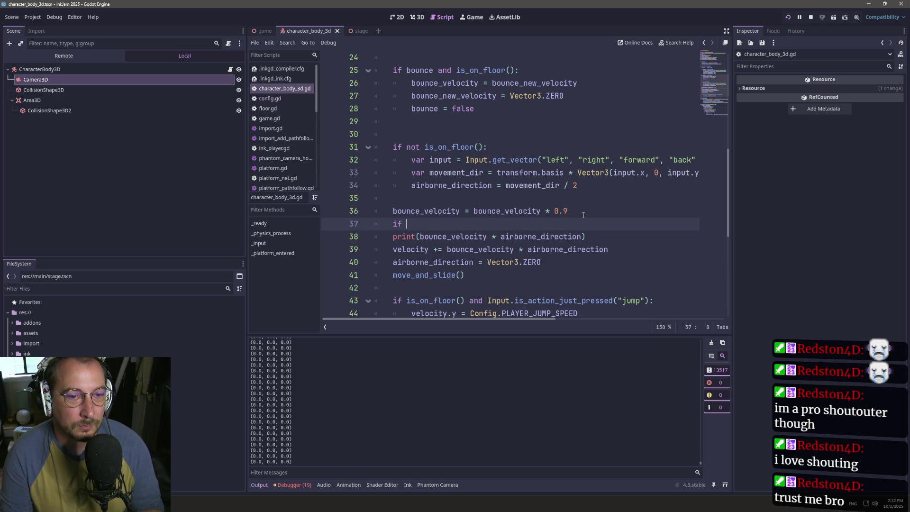
text(airbo)
key(BackSpace)
key(BackSpace)
key(BackSpace)
text(borne_d)
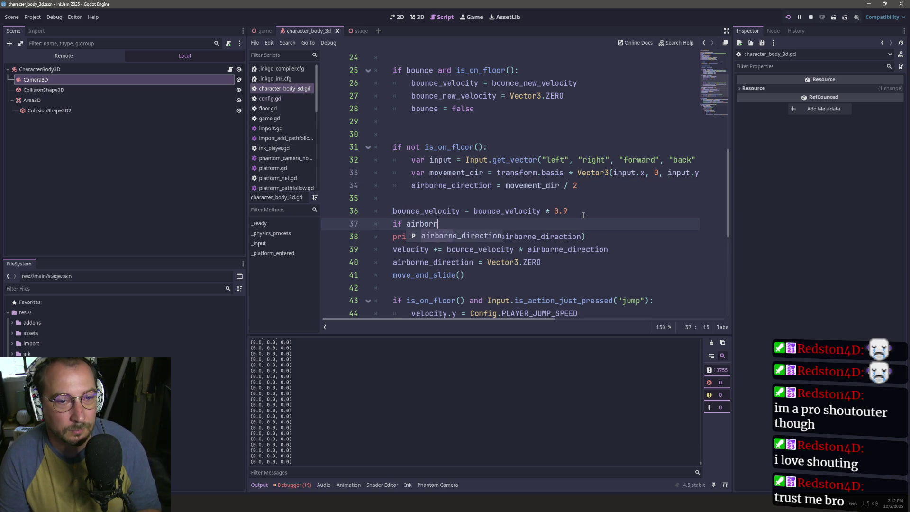
text(irection)
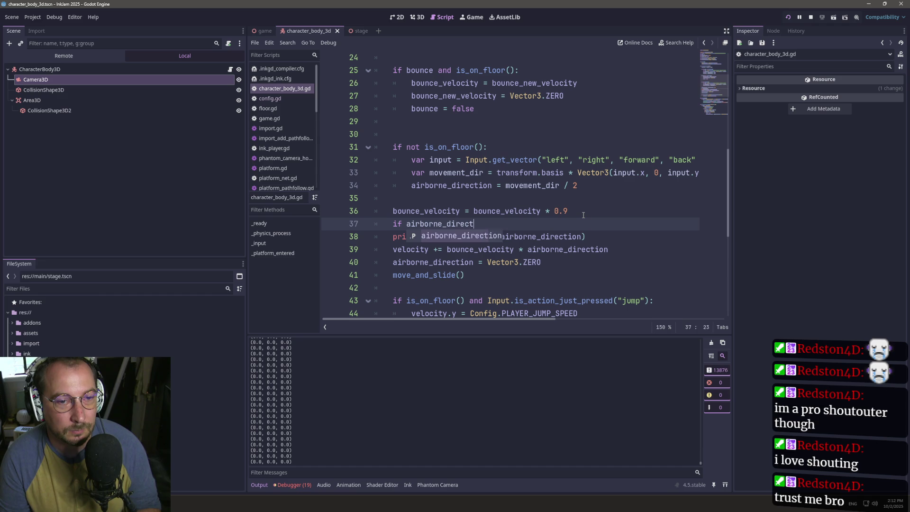
text(!+ )
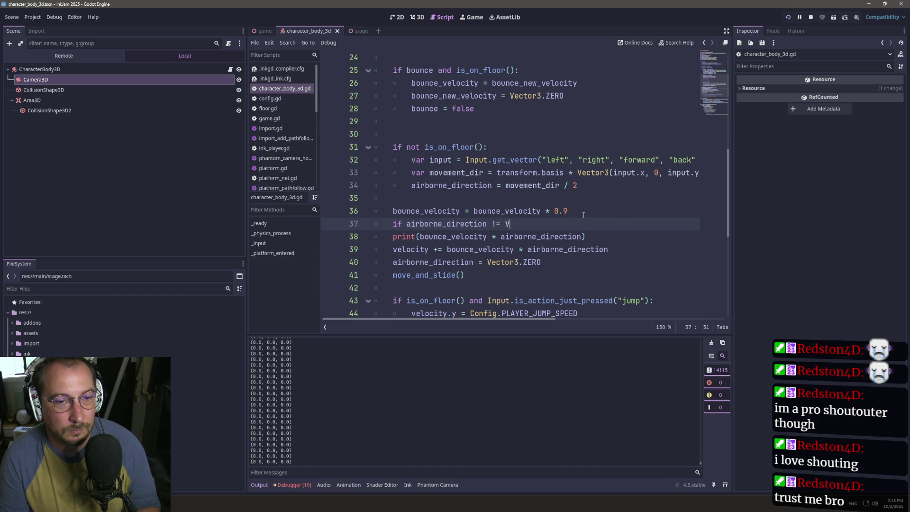
text(r3.ZE)
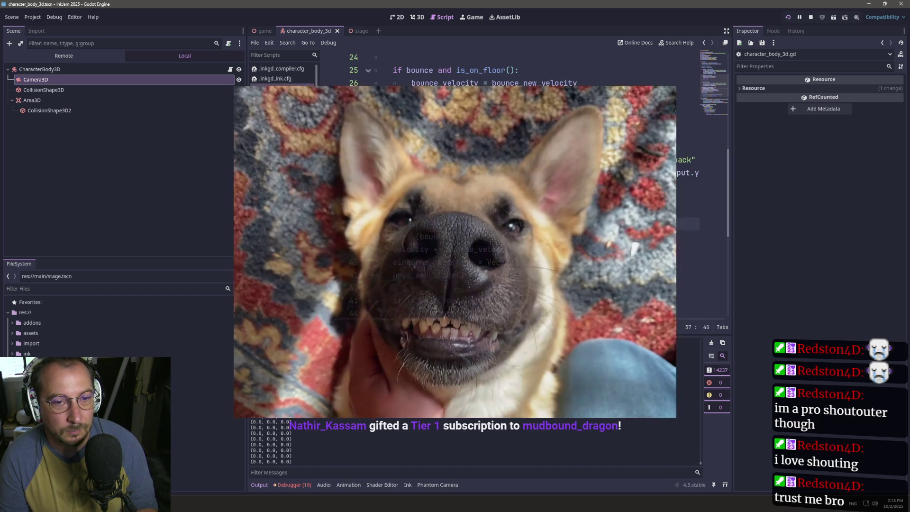
text(RO:)
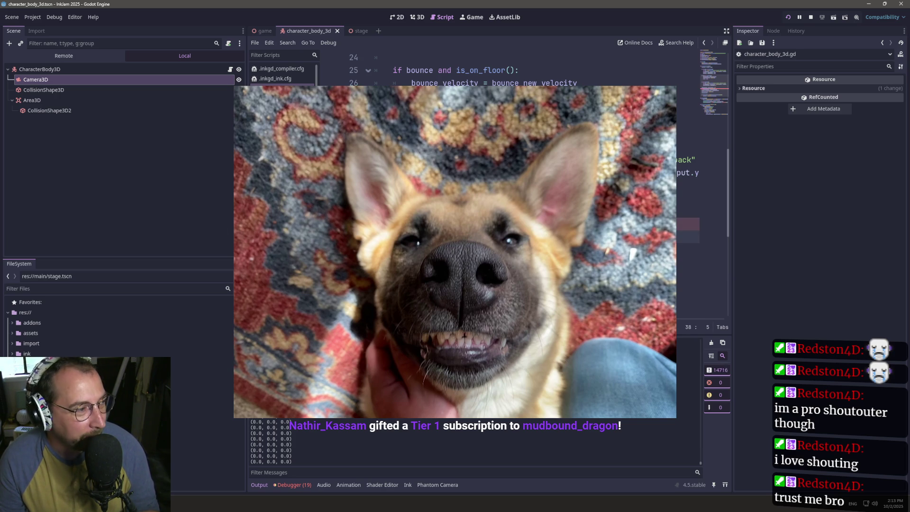
key(Tab)
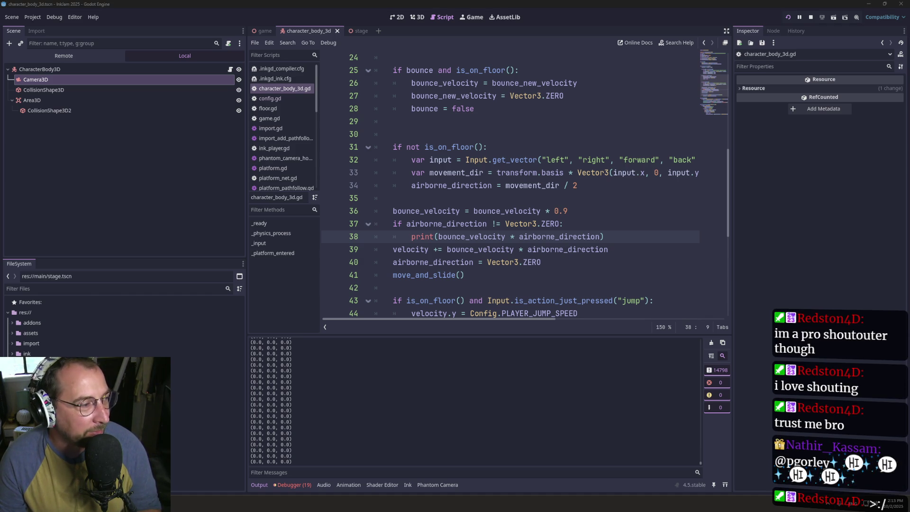
click(474, 249)
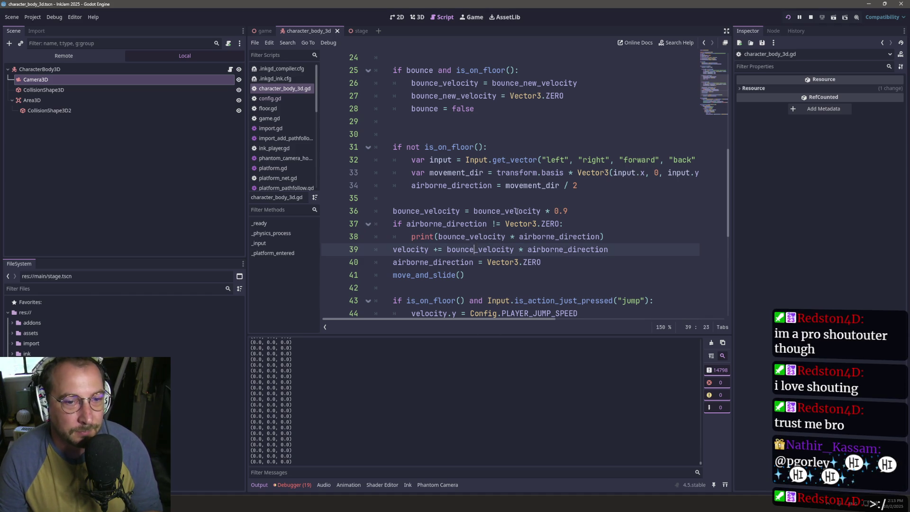
- Restart the game, then return to the script and save the changes
click(789, 17)
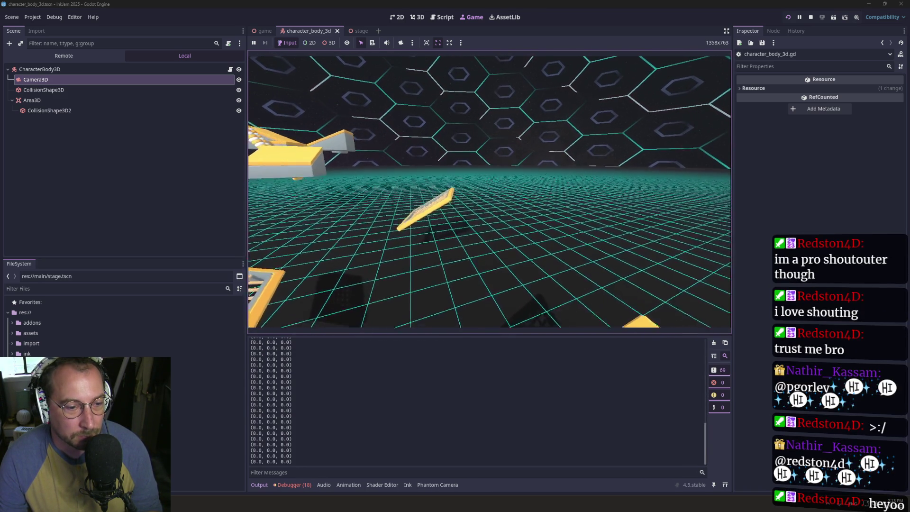
click(442, 17)
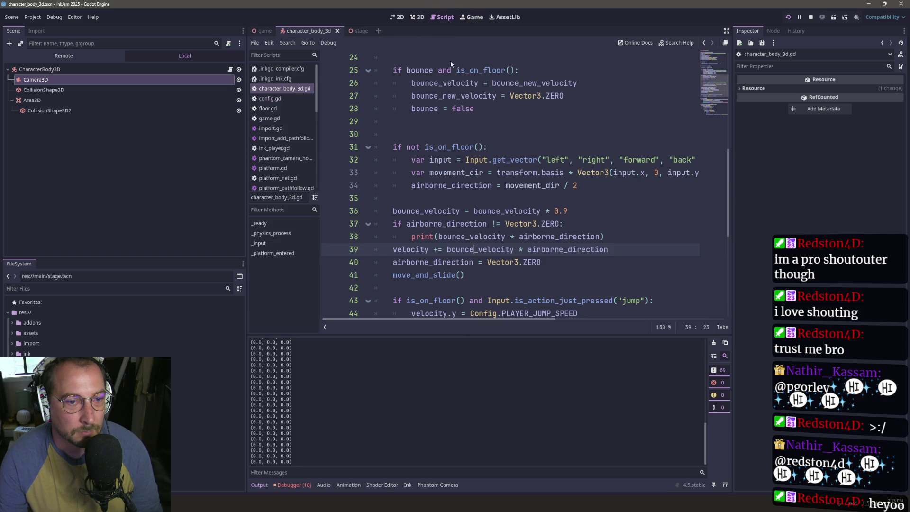
click(501, 237)
key(ctrl+s)
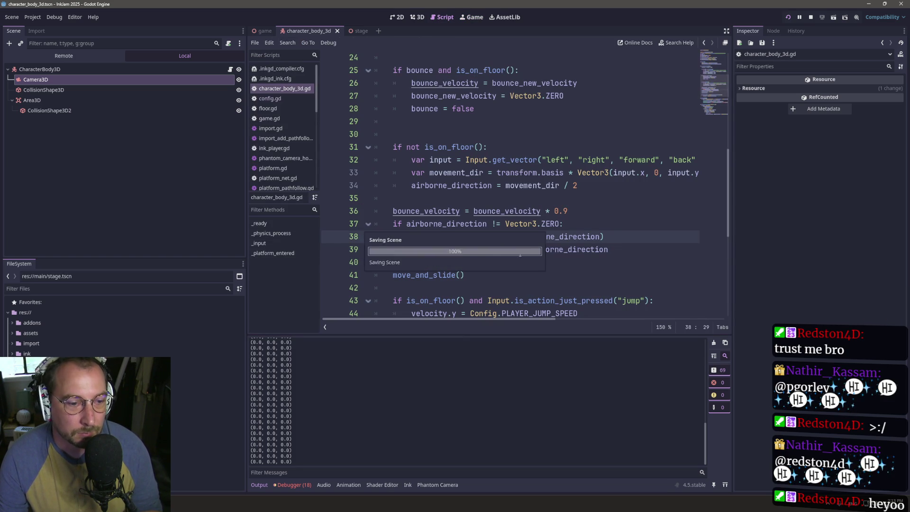
- Run the game again and check the guarded print's near-zero values in the Output log
click(472, 19)
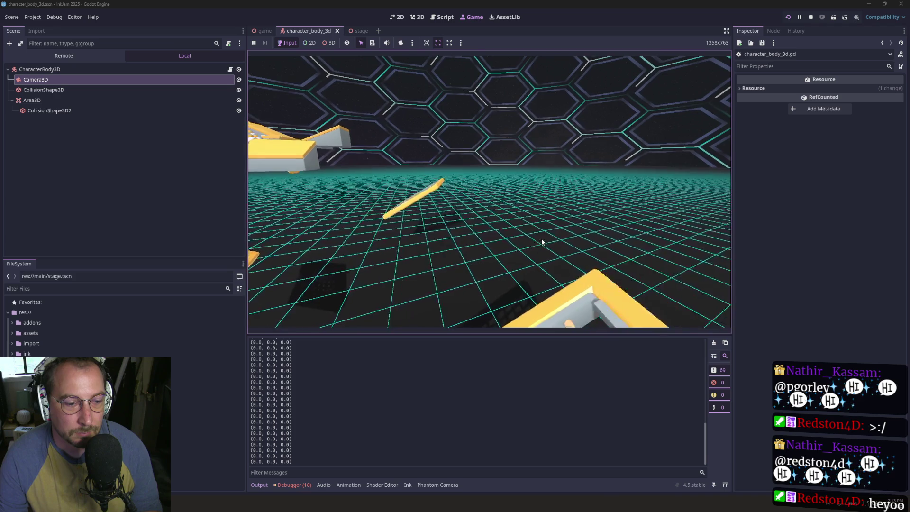
click(442, 17)
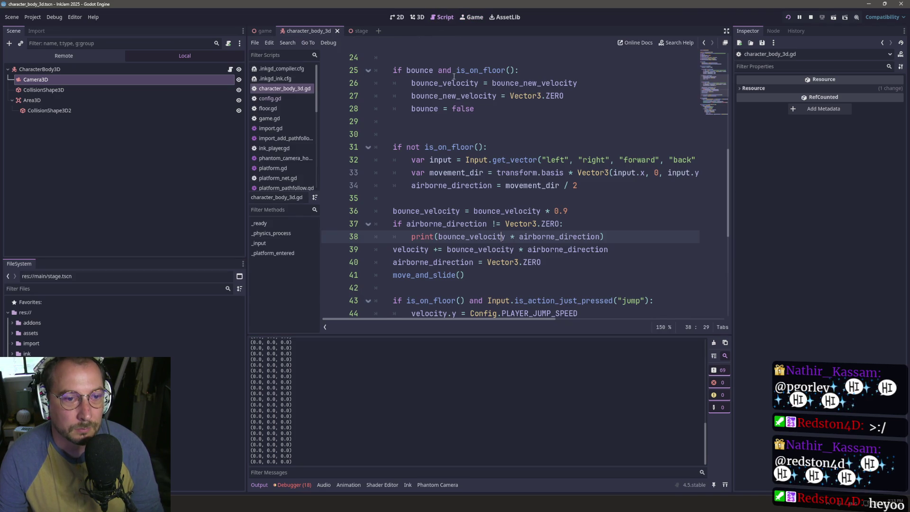
click(462, 21)
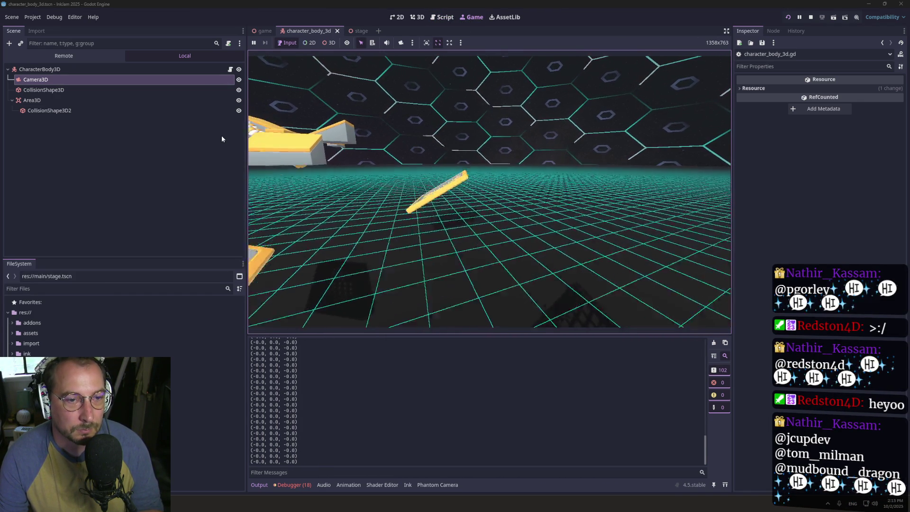
click(442, 18)
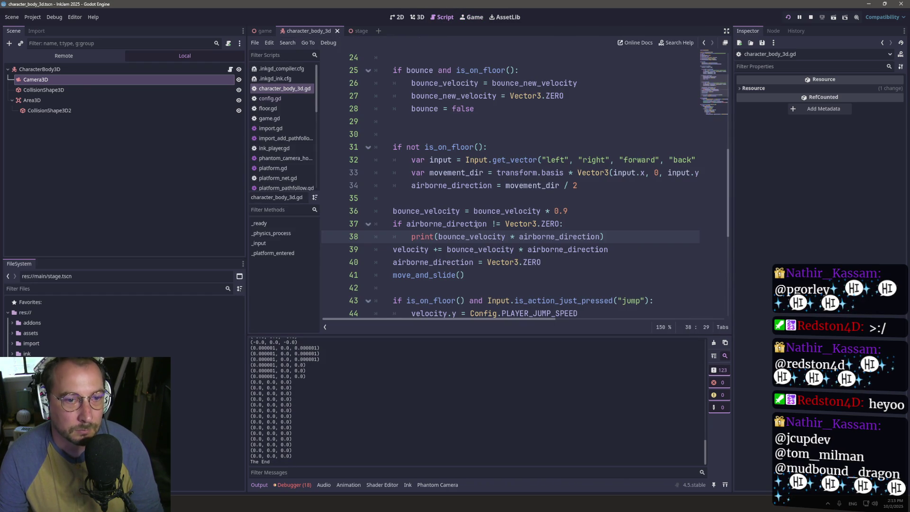
double_click(540, 250)
- Delete '* airborne_direction' so line 39 reads 'velocity += bounce_velocity'
key(BackSpace)
key(BackSpace)
key(BackSpace)
key(Delete)
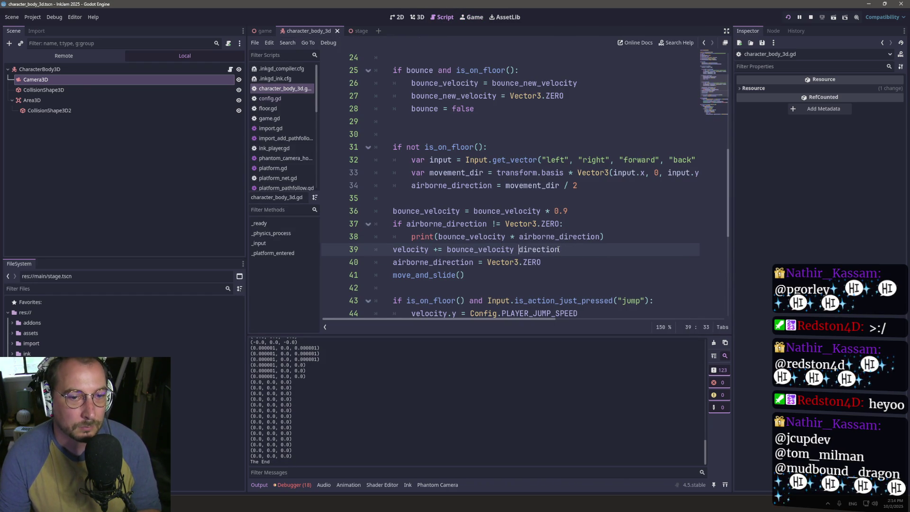
key(Delete)
key(Delete)
key(Delete)
key(BackSpace)
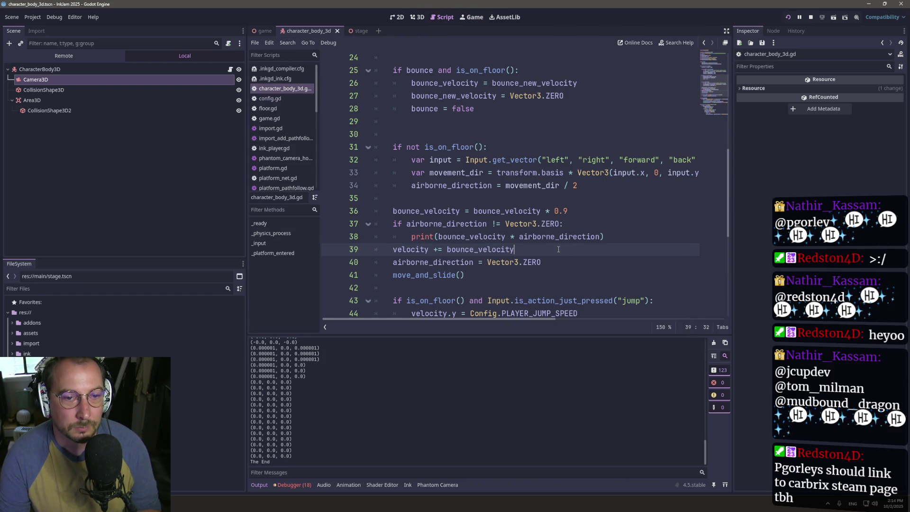
- Play the game to test the change, then return to the character script
click(472, 22)
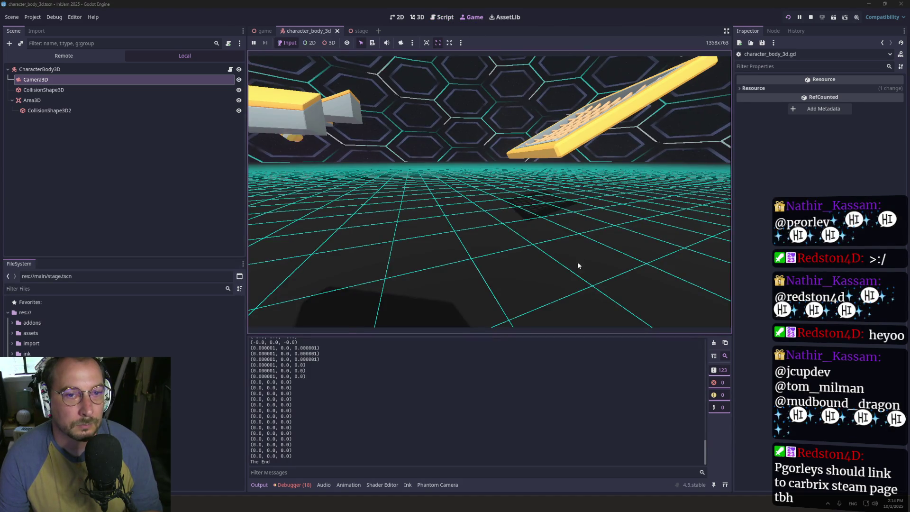
click(664, 276)
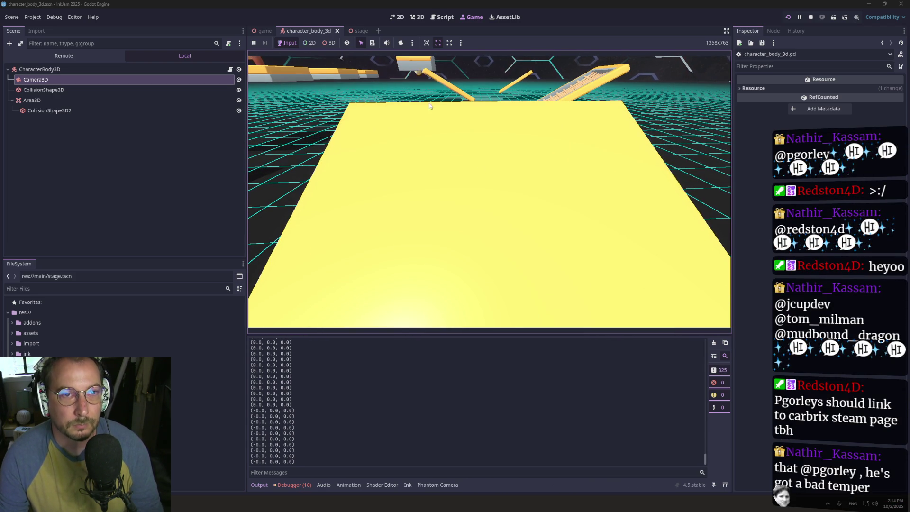
click(447, 18)
click(471, 21)
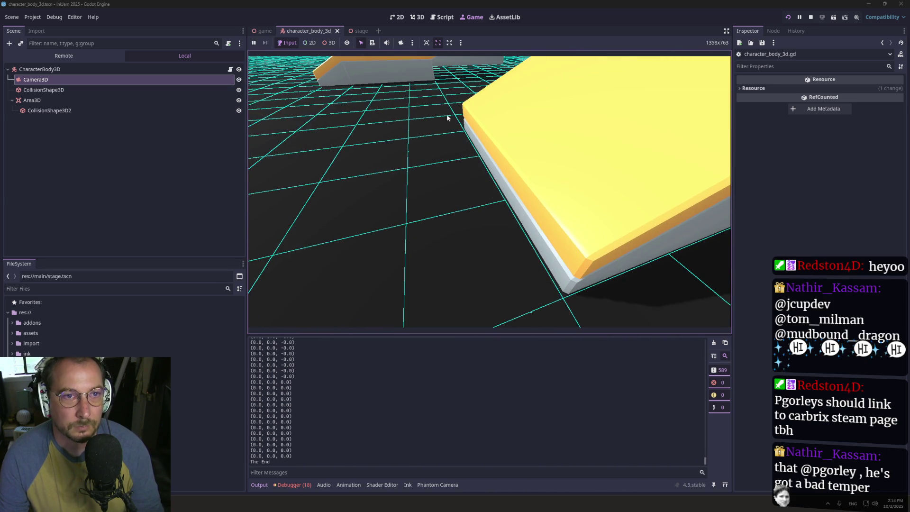
click(445, 17)
click(535, 237)
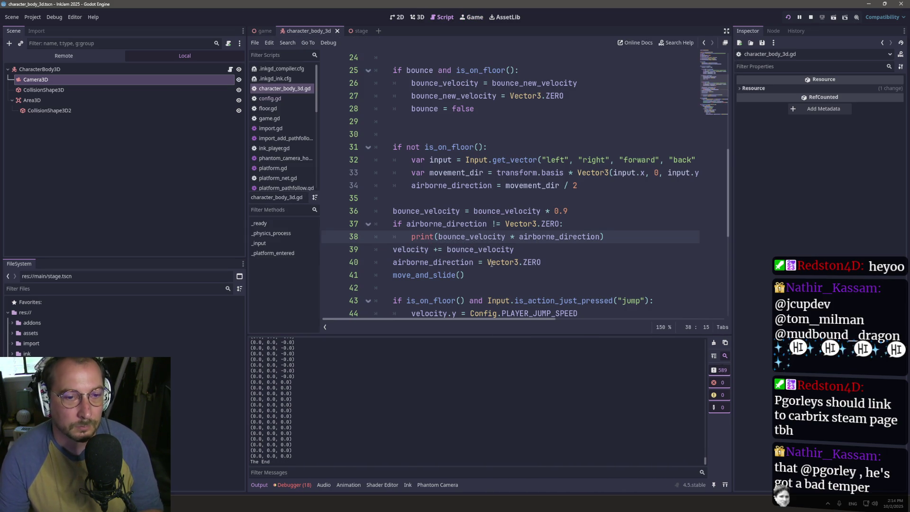
- Make line 38 print("bounce %s, airborne %s" % [bounce_velocity, bounce_velocity * airborne_direction]) and save
mouse_move(490, 264)
key(ctrl+Left)
key(ctrl+Left)
key(ctrl+Left)
text(")
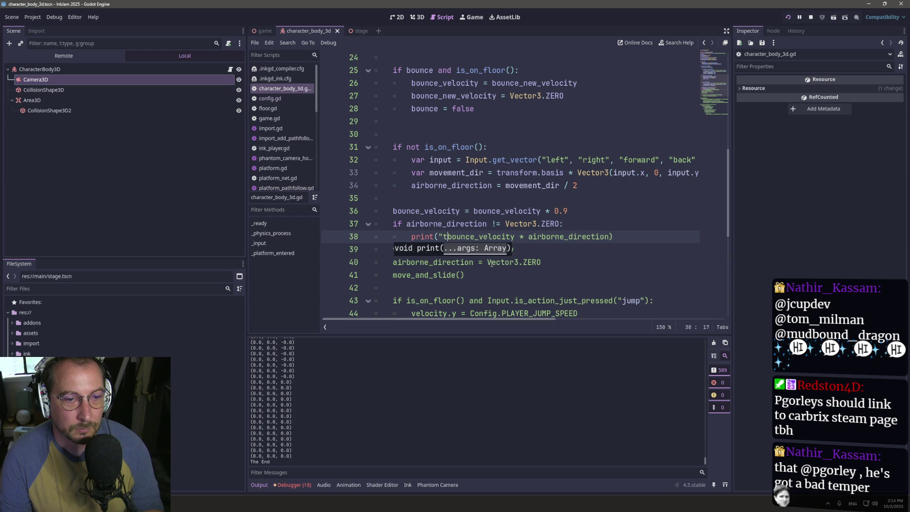
text(unce )
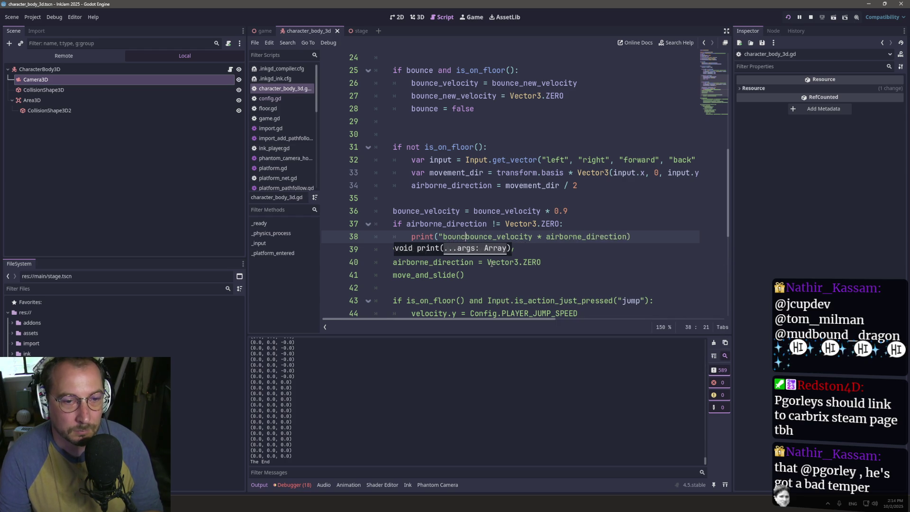
text($)
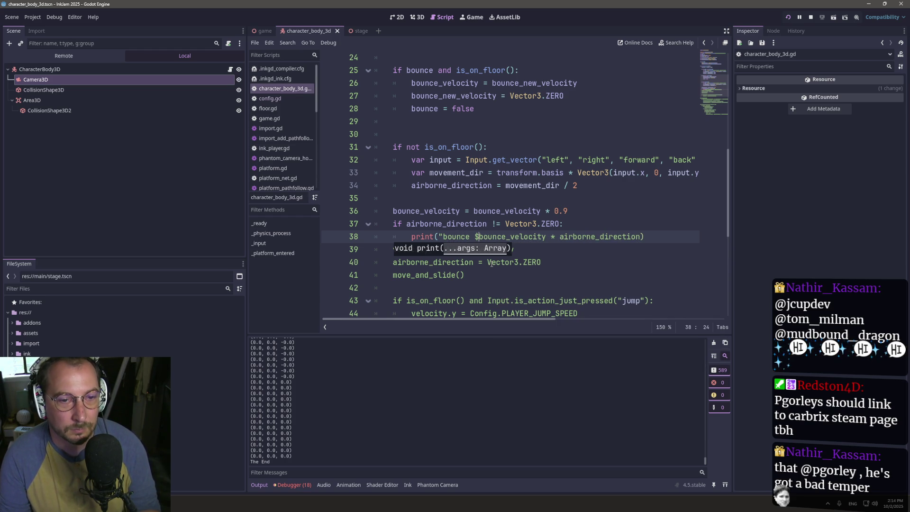
text(s, airborne %s" )
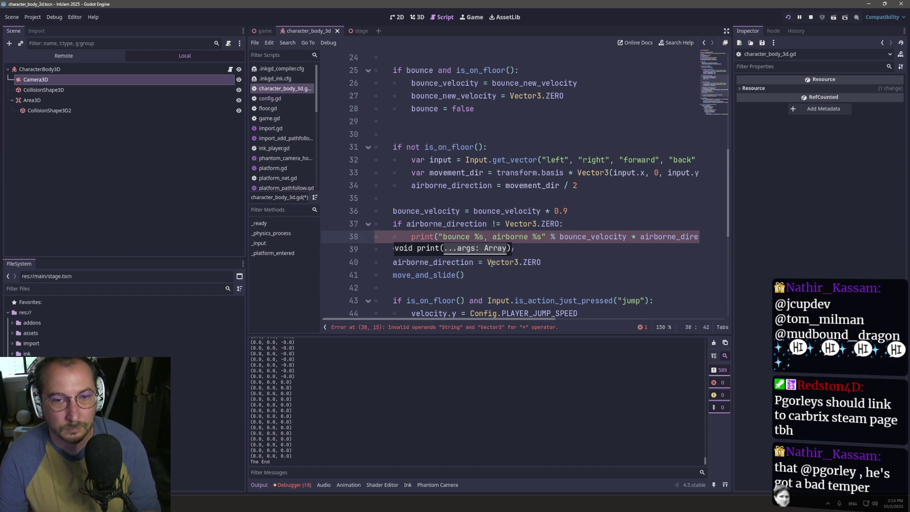
text([bounce_velocity)
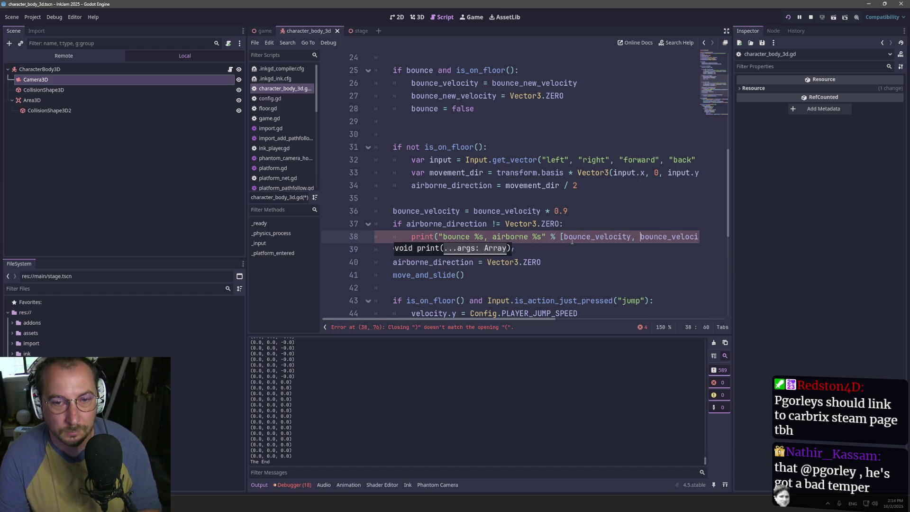
click(625, 244)
click(683, 236)
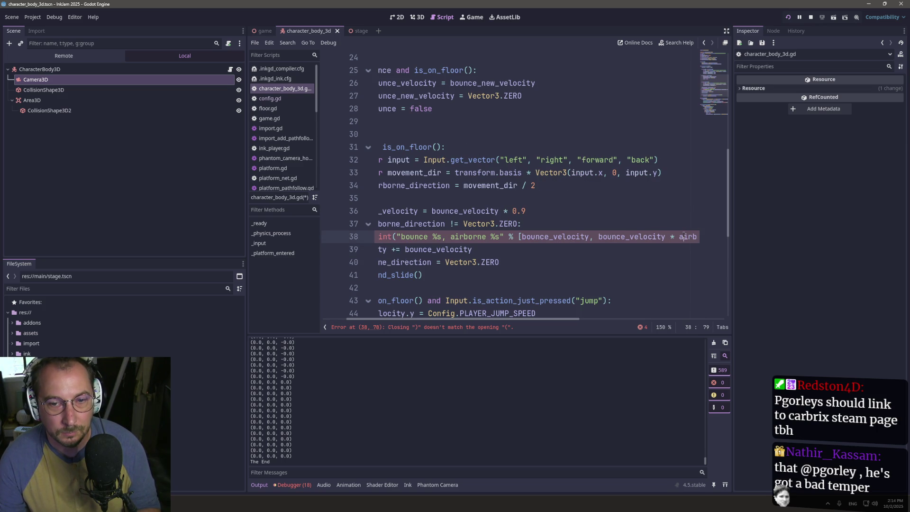
click(688, 236)
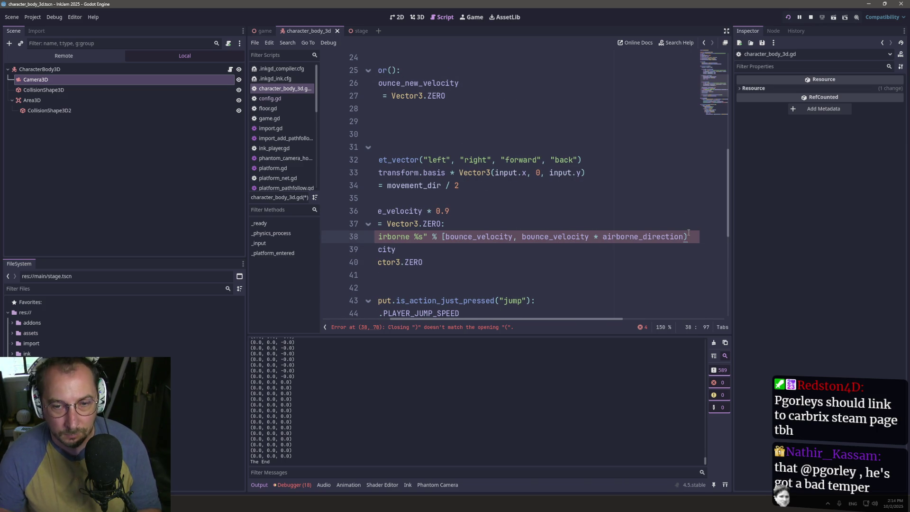
text(])
key(ctrl+s)
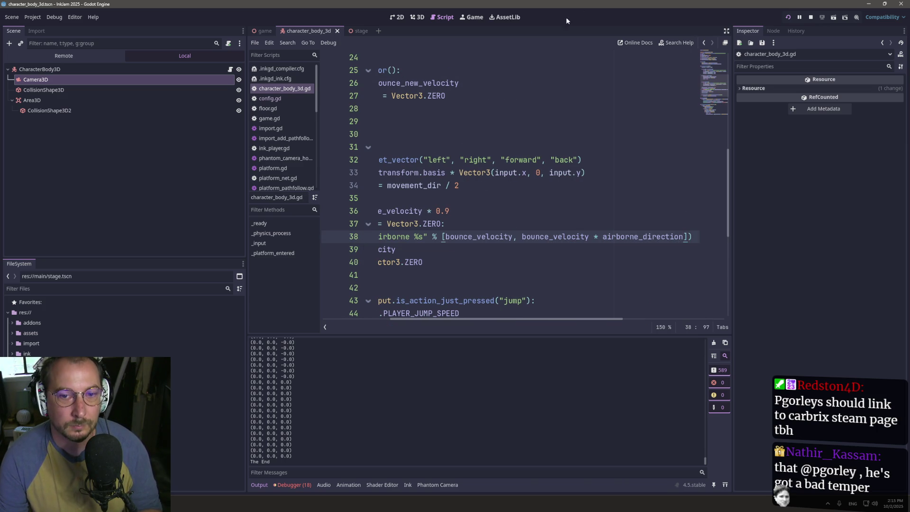
click(481, 19)
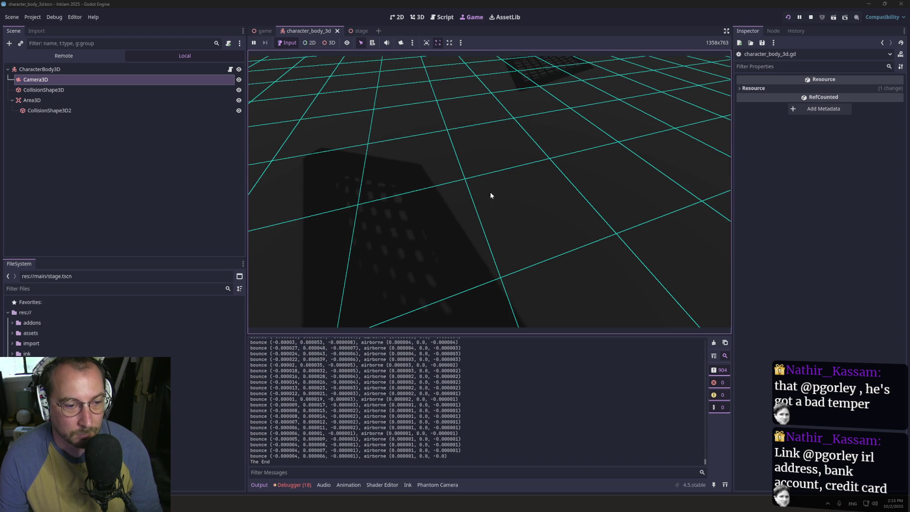
- Scroll up through the Output log's labelled bounce and airborne values, then return to character_body_3d.gd
scroll(425, 410, up, 3)
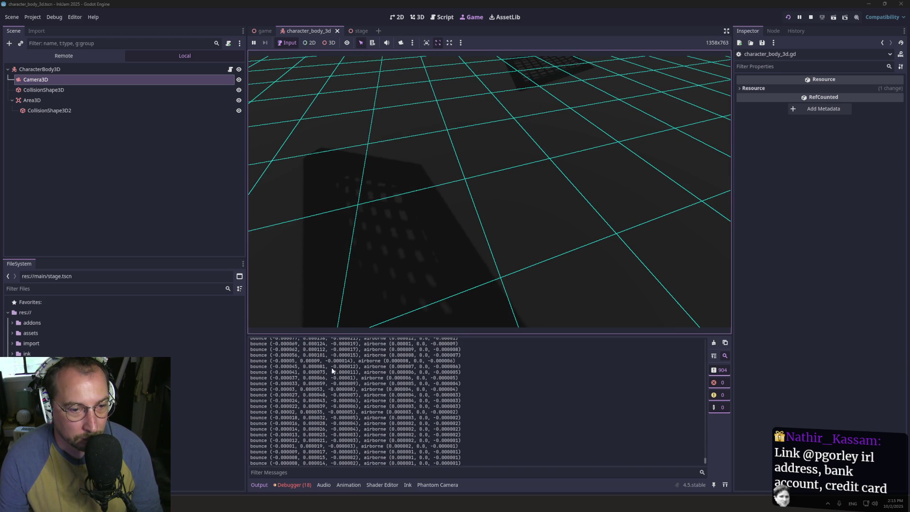
scroll(369, 370, up, 3)
scroll(373, 370, up, 5)
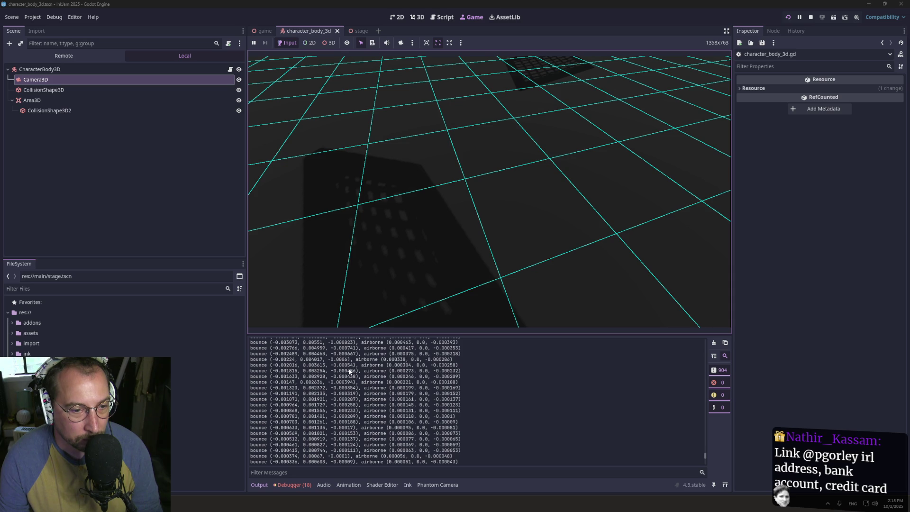
scroll(374, 370, up, 7)
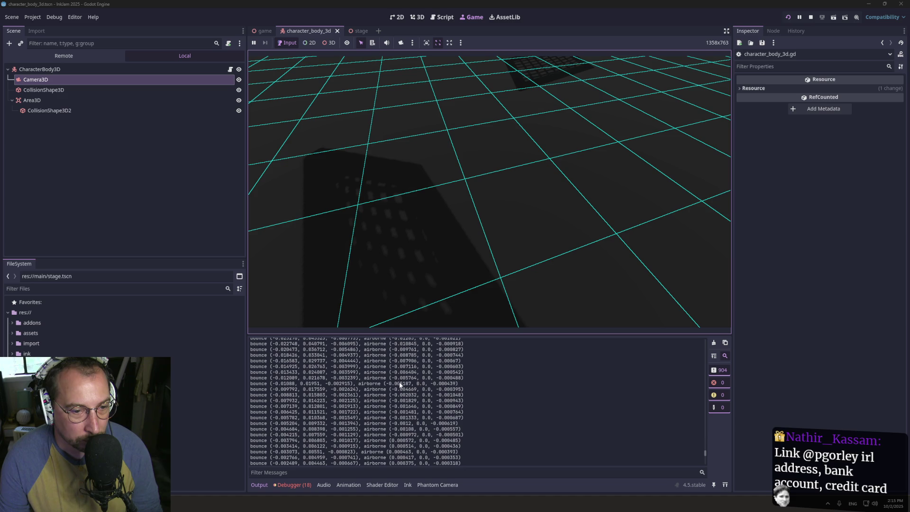
click(446, 18)
mouse_move(485, 236)
mouse_down()
mouse_move(394, 236)
mouse_move(474, 224)
mouse_up()
click(442, 224)
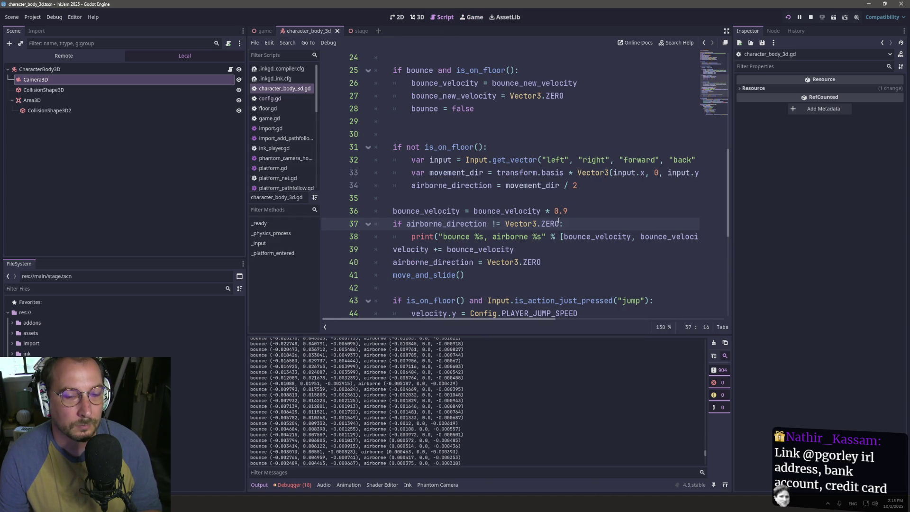
- Add line 37 'var new: Vector3 =' below the decay line, then select the print line's airborne expression
click(583, 212)
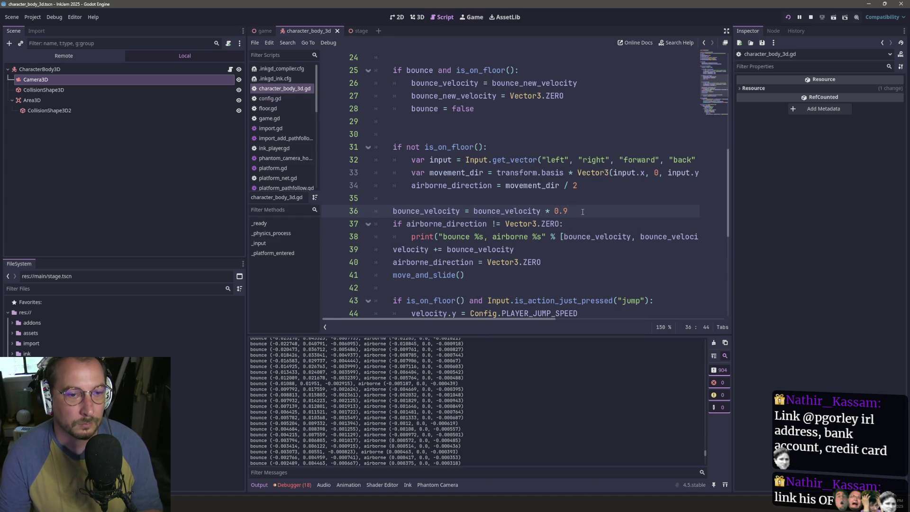
key(Return)
text(var)
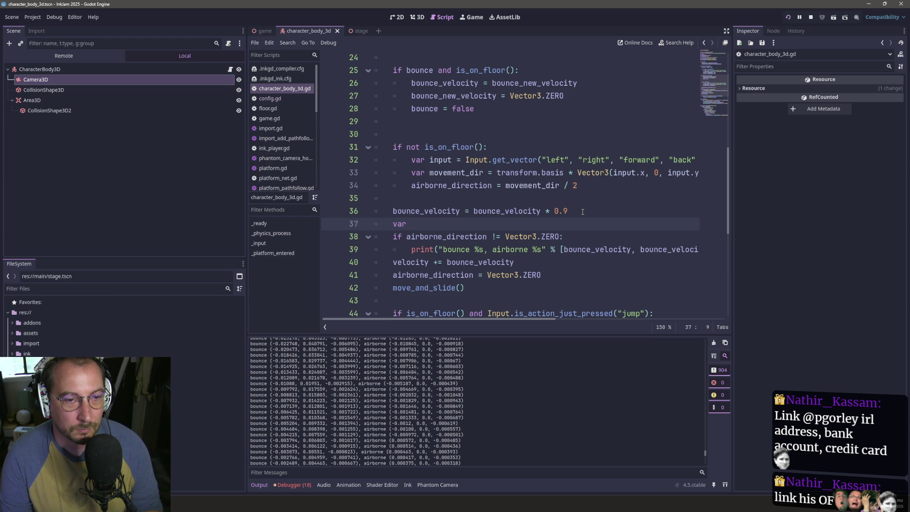
key(BackSpace)
key(BackSpace)
key(BackSpace)
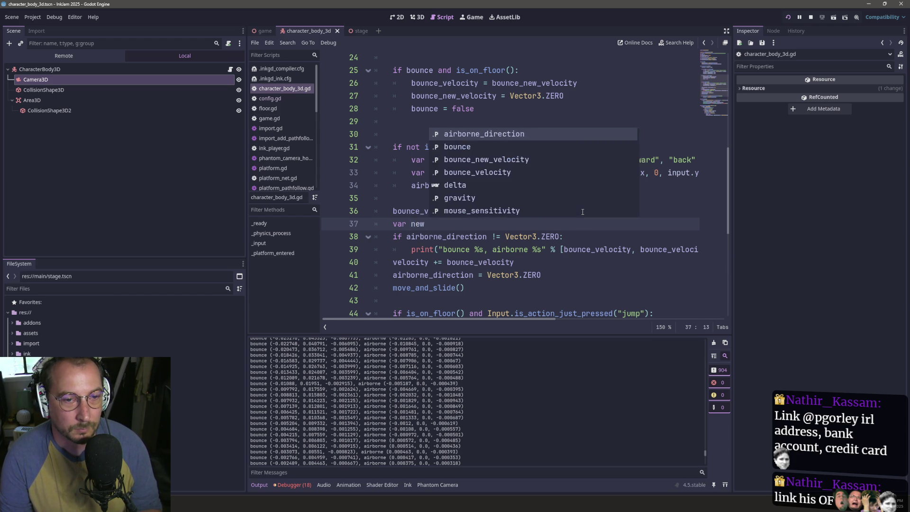
text(ector3D)
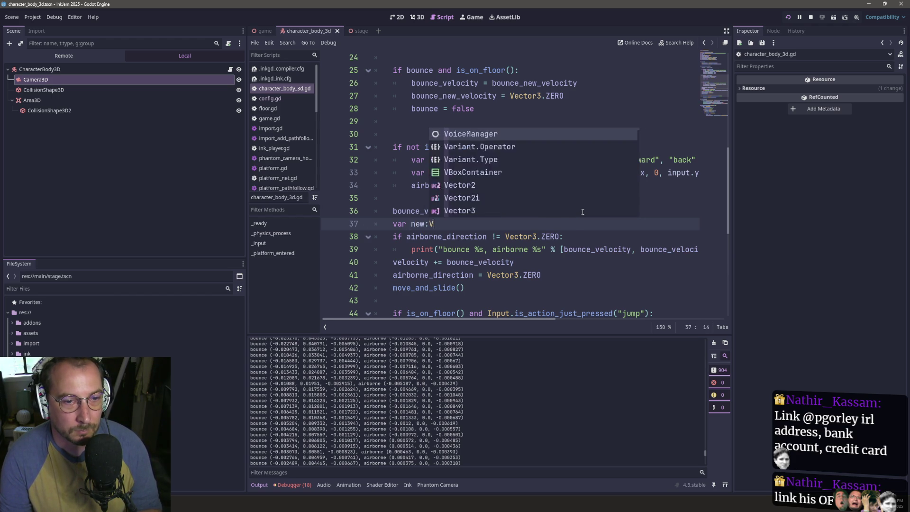
text( =)
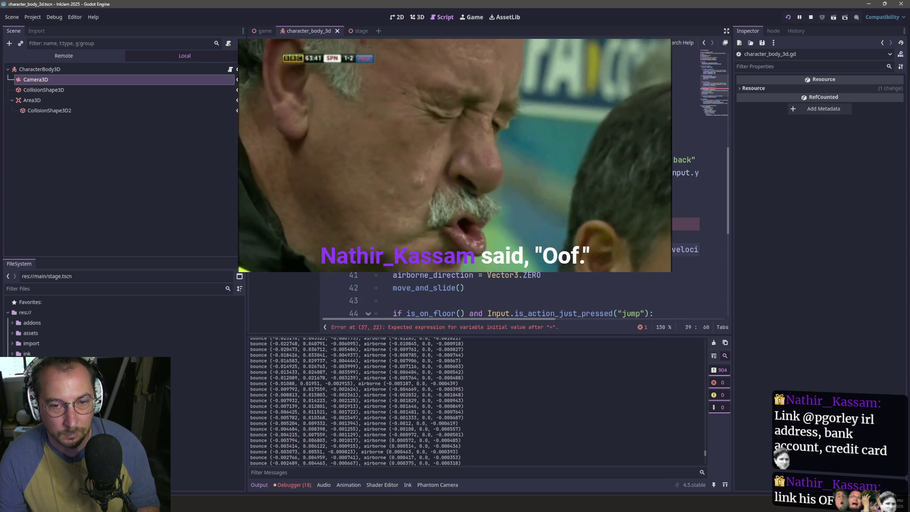
drag(586, 250, 458, 262)
click(688, 249)
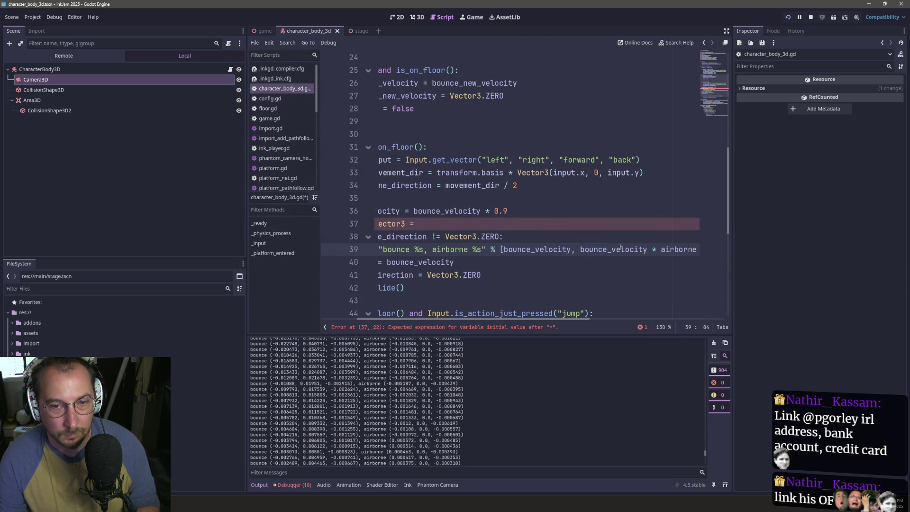
drag(610, 253, 729, 252)
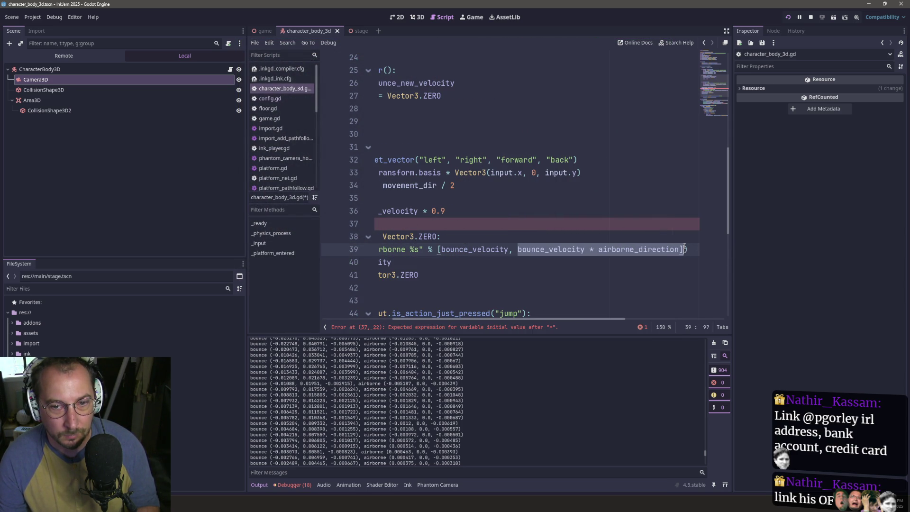